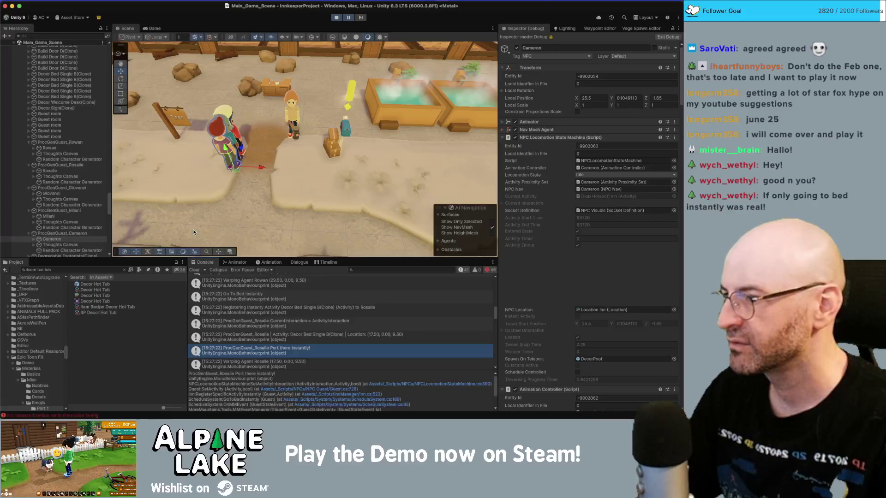
Select guest Rosalie and inspect her 'Port there instantly' and 'Warping Agent' log entries.
click(81, 172)
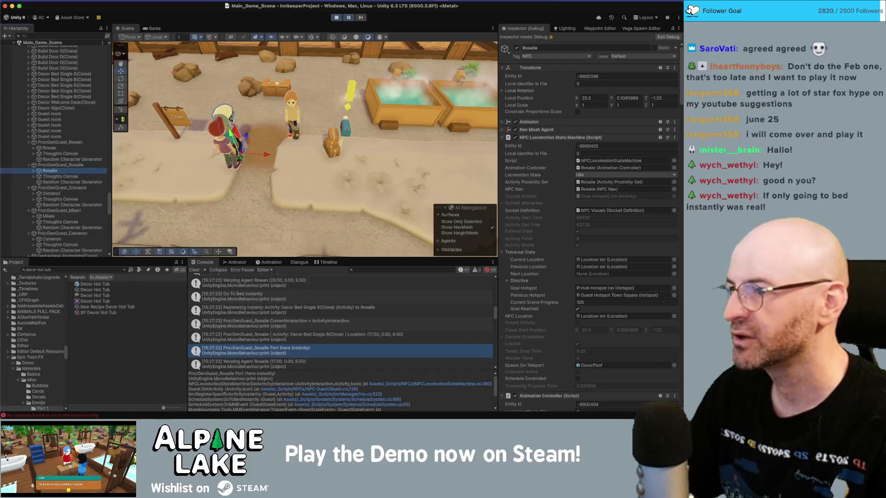
click(290, 353)
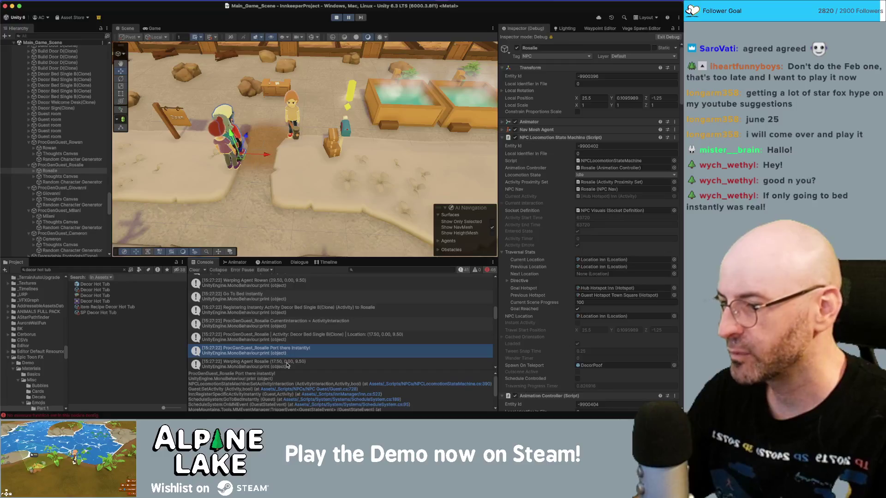
click(288, 365)
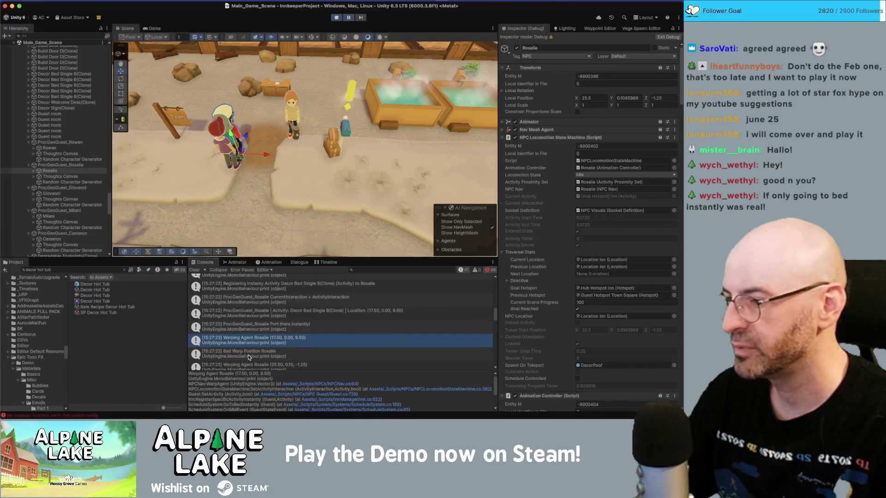
Open the Bad Warp Position warning's source in NPCNav.cs in Rider, then come back to Unity.
click(249, 354)
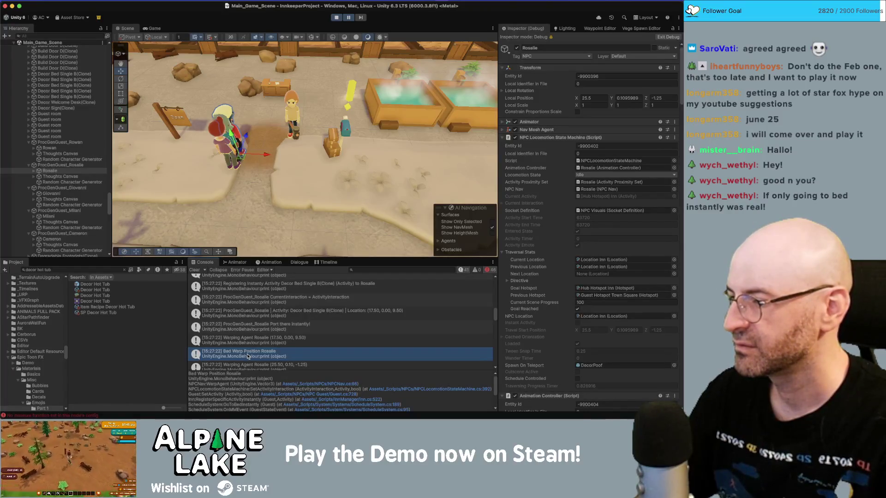
double_click(247, 354)
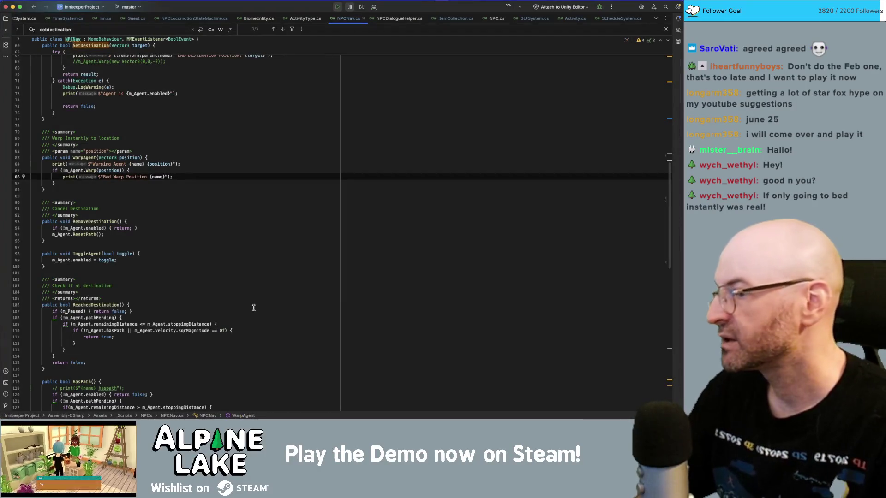
key(super+Tab)
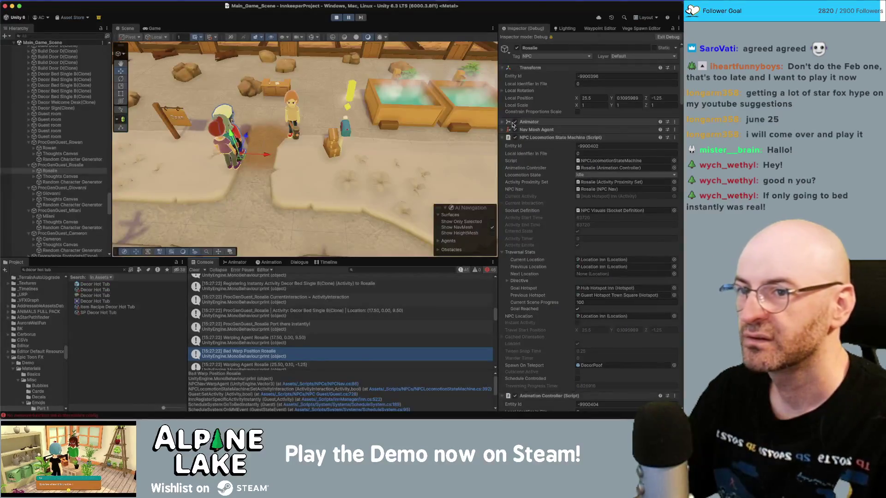
Check the logged warp target, move the Scene camera to the guest-room beds, and open the Hierarchy create menu.
click(267, 330)
click(265, 339)
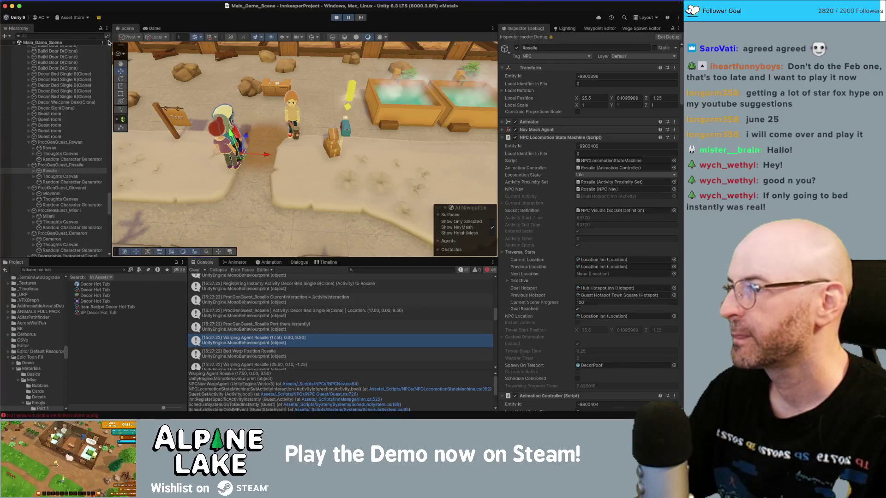
mouse_move(271, 127)
mouse_down()
mouse_move(235, 111)
mouse_move(303, 158)
mouse_up()
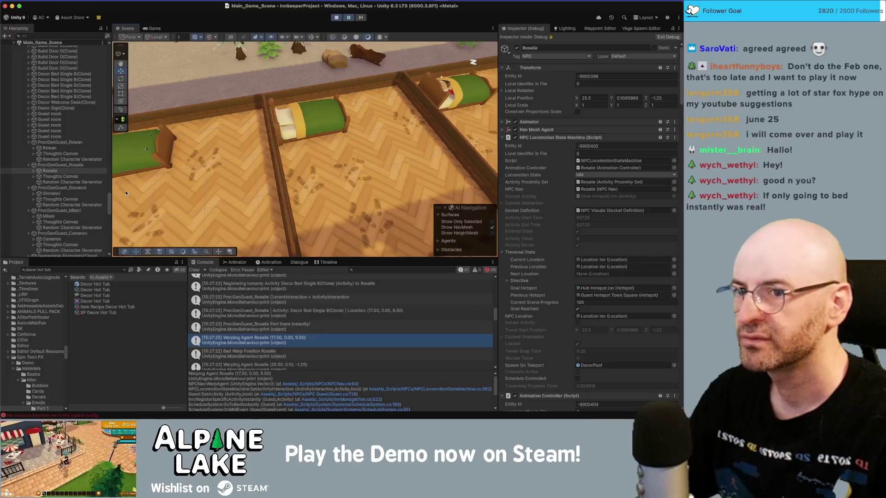
drag(187, 180, 397, 172)
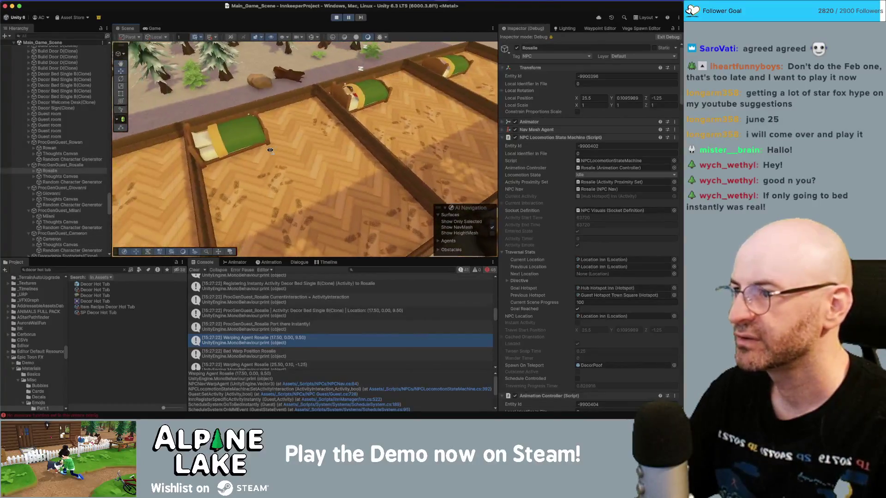
click(6, 37)
Create a Cube at the rejected warp target (17.5, 0, 9.5) and frame it on the bed.
mouse_move(55, 78)
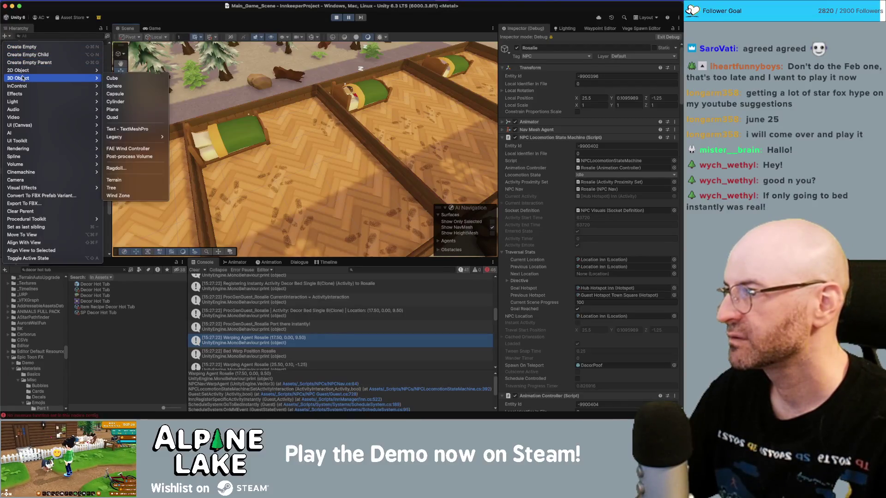
click(119, 81)
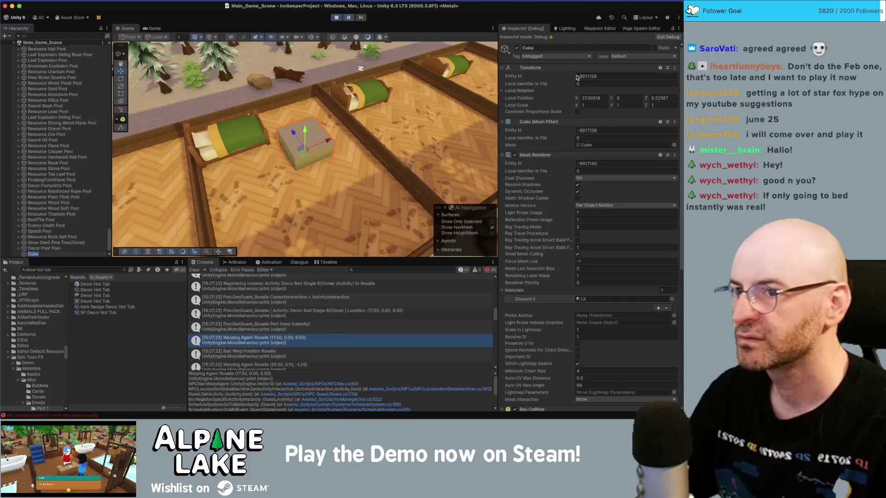
click(591, 97)
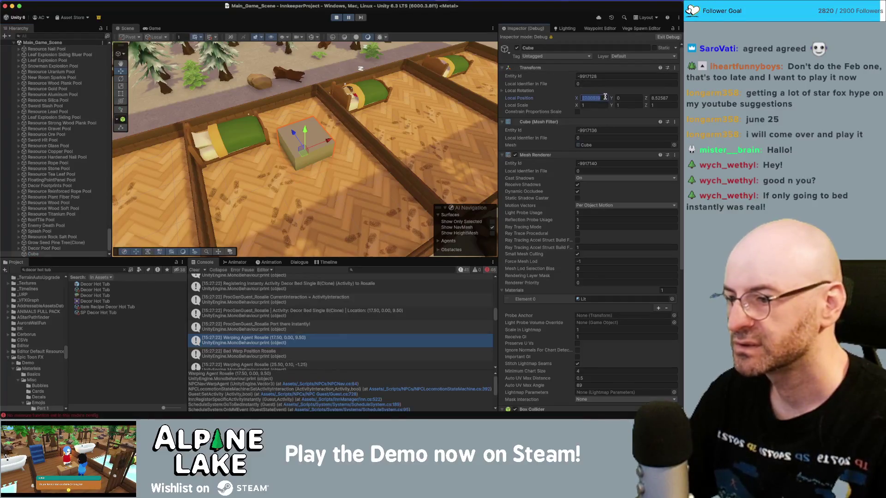
text(17.5)
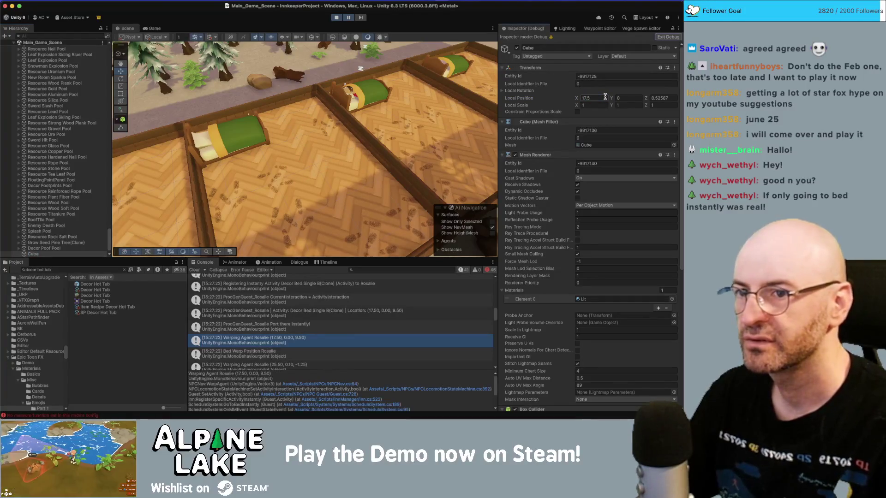
click(661, 97)
double_click(662, 97)
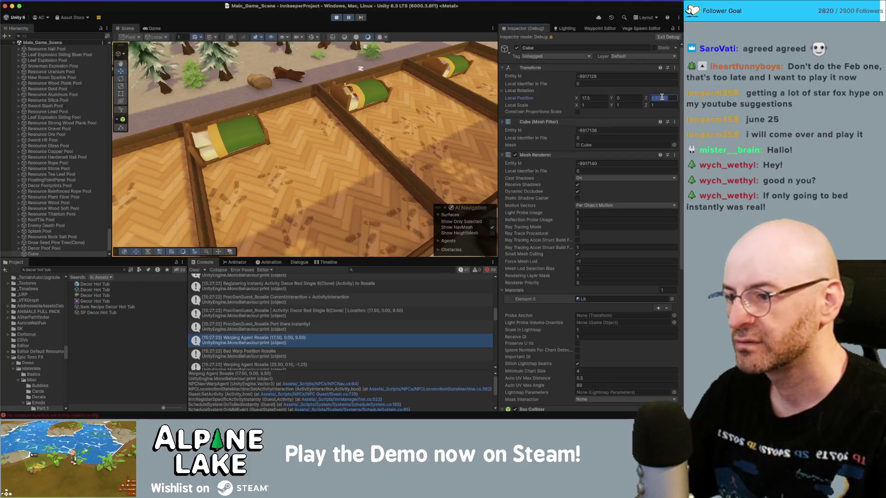
text(9)
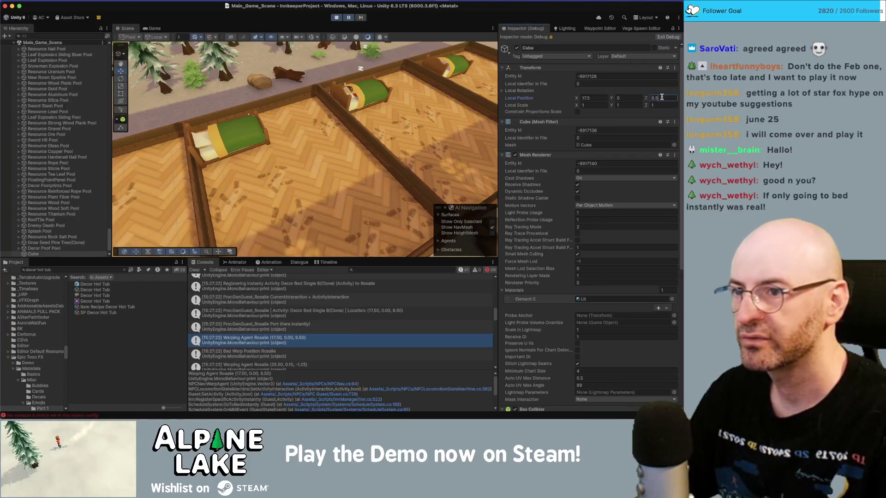
key(Return)
key(f)
drag(364, 114, 337, 128)
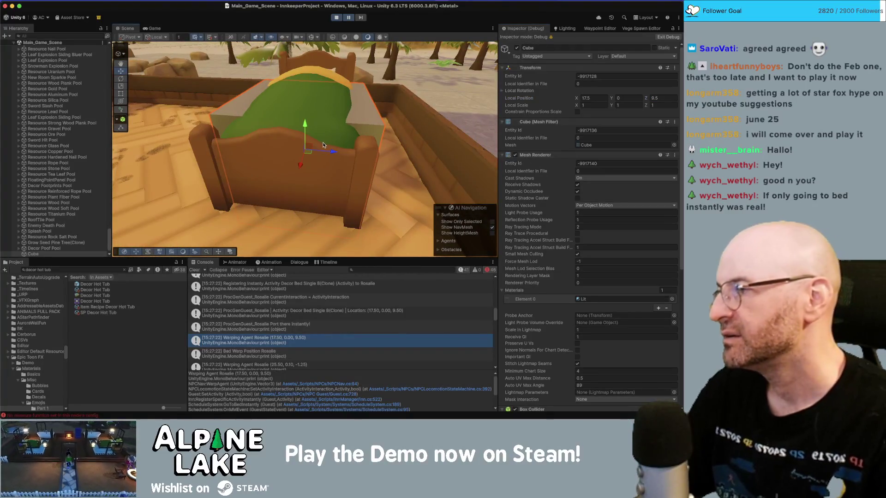
Scale the marker cube down to 0.23102 and turn on scene Gizmos to view the bedrooms.
key(r)
mouse_move(305, 151)
mouse_down()
mouse_move(283, 159)
mouse_move(412, 182)
mouse_move(456, 135)
mouse_up()
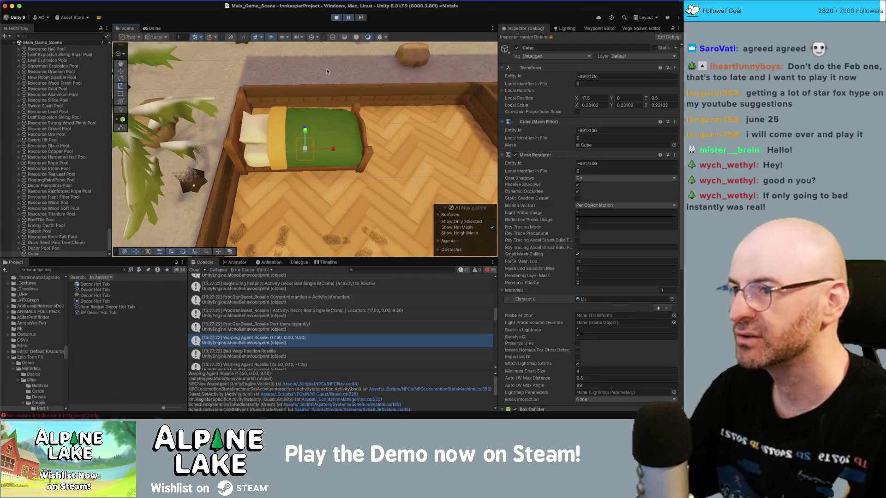
click(310, 37)
drag(351, 152, 378, 173)
mouse_move(347, 132)
mouse_down()
mouse_move(326, 109)
mouse_move(298, 151)
mouse_move(232, 151)
mouse_up()
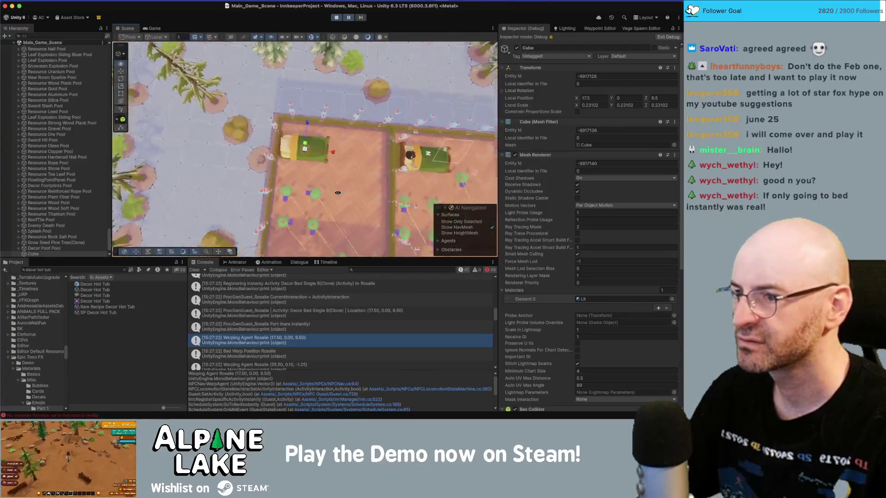
scroll(337, 193, down, 5)
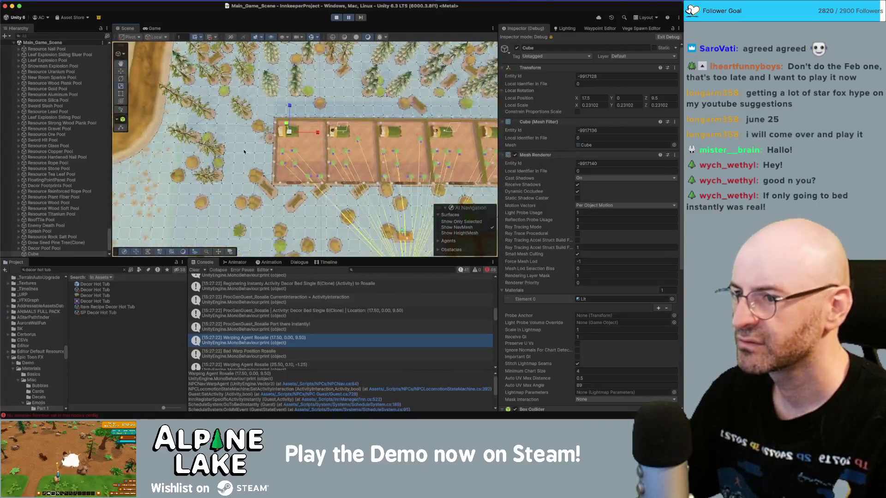
scroll(386, 178, up, 2)
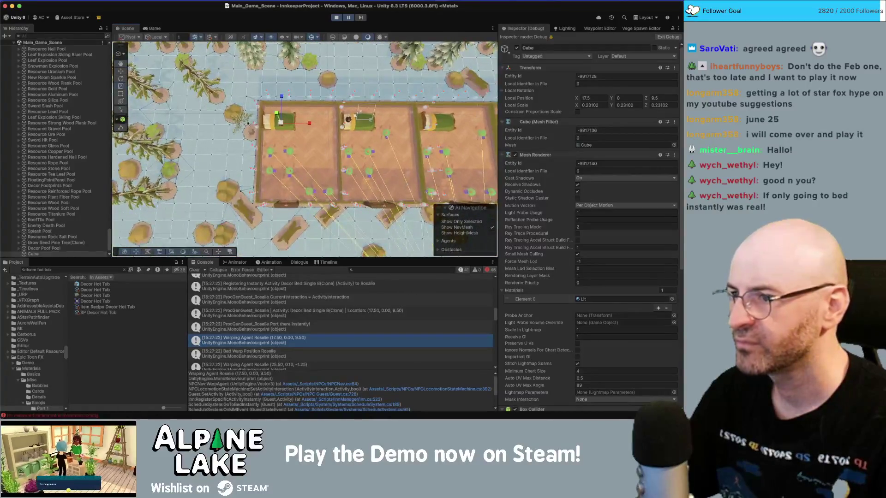
scroll(248, 122, up, 2)
mouse_move(248, 122)
mouse_down()
mouse_move(410, 101)
mouse_move(583, 55)
mouse_move(560, 63)
mouse_move(592, 98)
mouse_move(393, 99)
mouse_move(341, 74)
mouse_up()
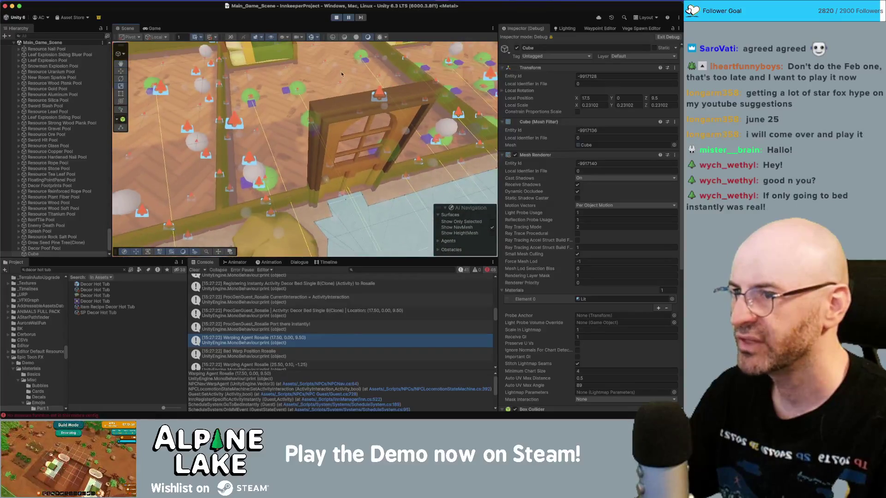
Enable light probe Display Weights and Display Occlusion in Gizmos, keeping 3D Icons and script gizmos on.
click(317, 39)
click(315, 54)
click(314, 53)
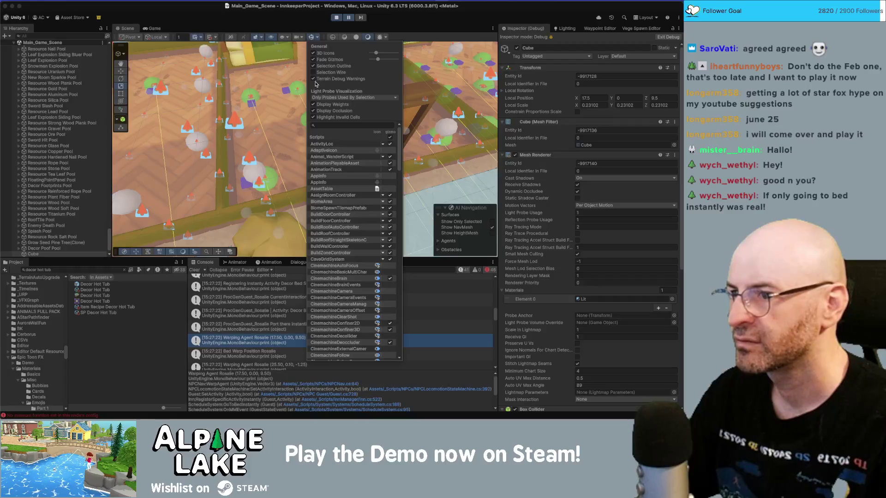
click(313, 104)
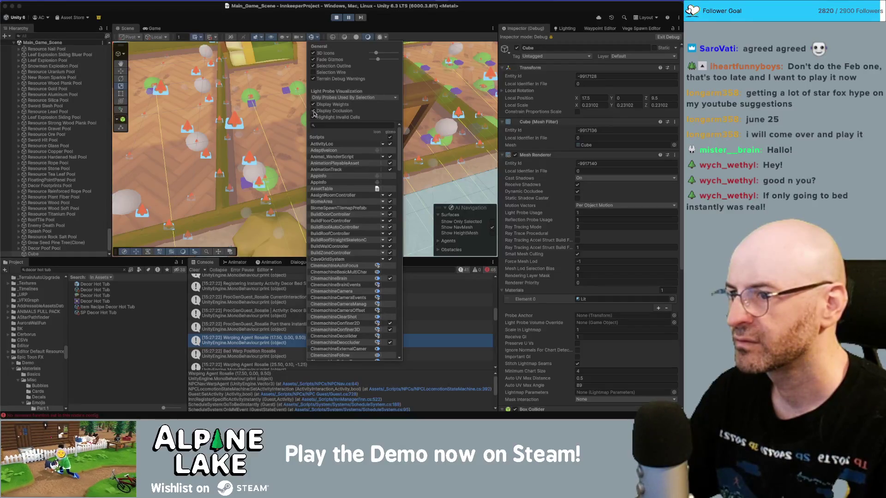
click(314, 111)
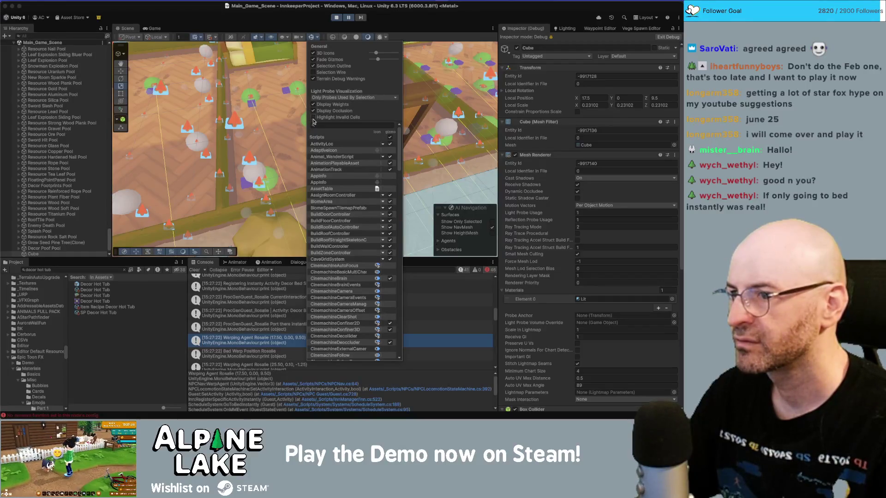
click(391, 139)
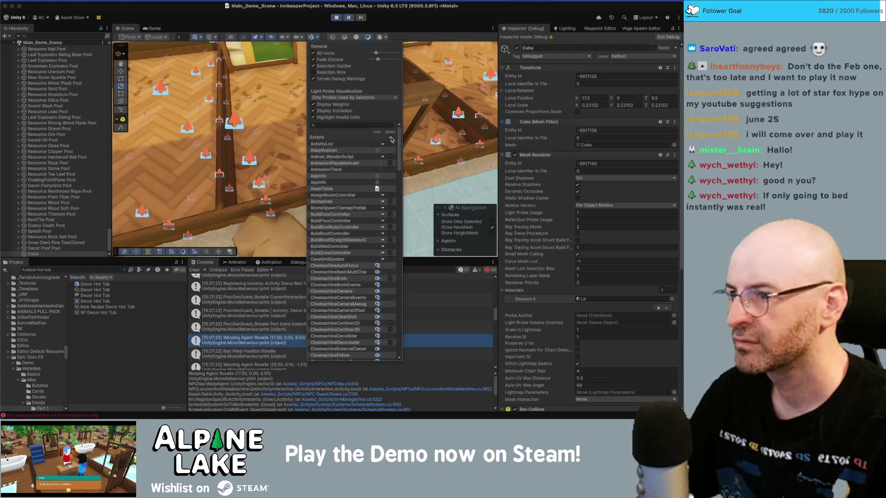
click(391, 139)
click(391, 139)
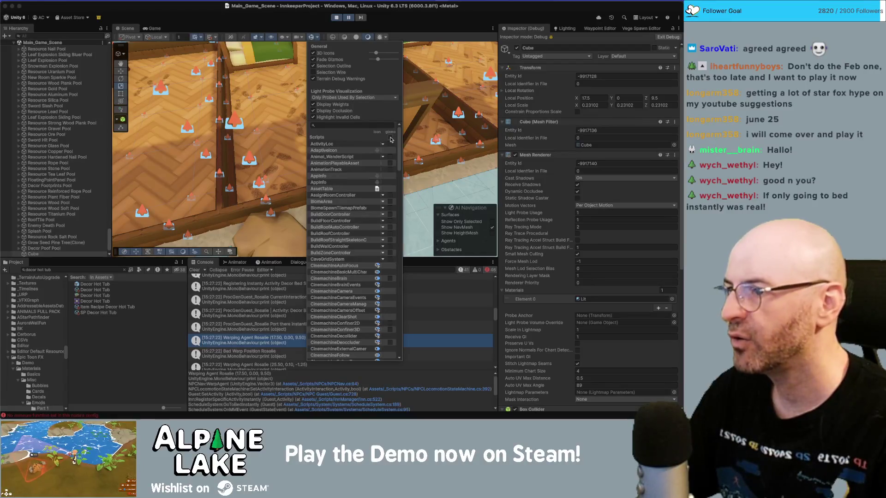
click(391, 139)
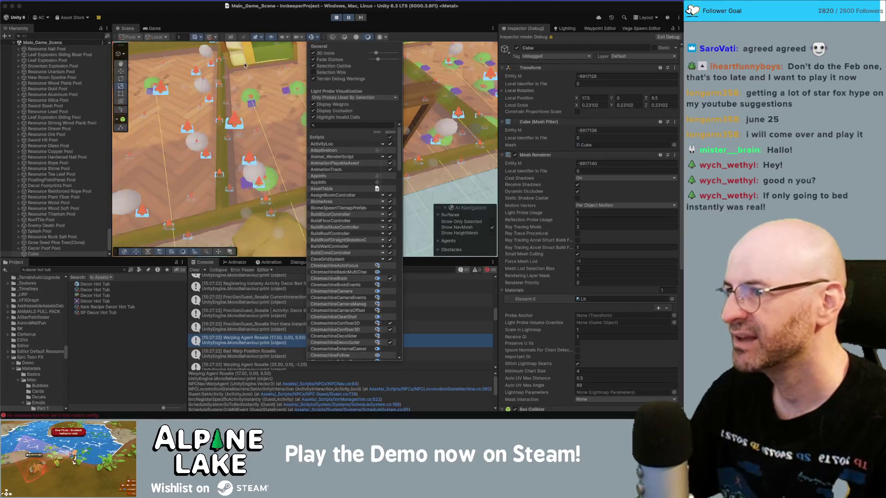
click(195, 39)
mouse_move(217, 93)
mouse_down()
mouse_move(264, 145)
mouse_move(327, 103)
mouse_move(286, 109)
mouse_move(341, 69)
mouse_move(207, 40)
mouse_up()
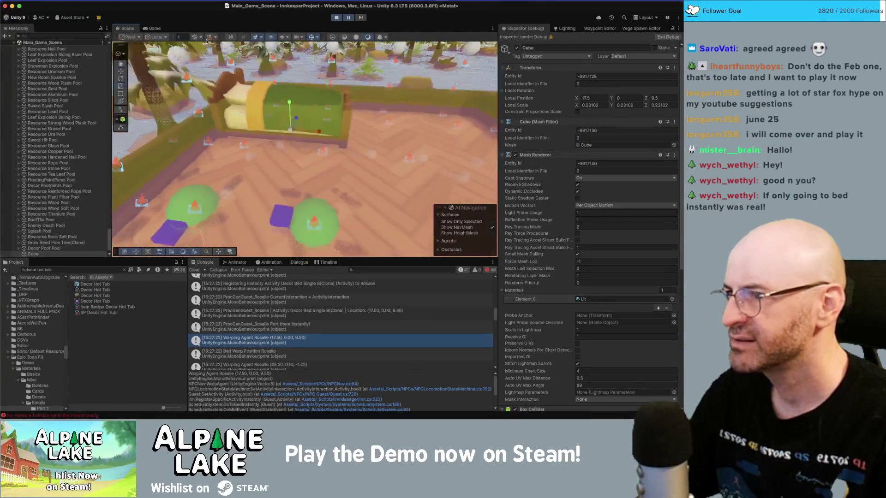
Walk the player into the bedroom in the Game view, then view the room in the Scene view.
click(154, 28)
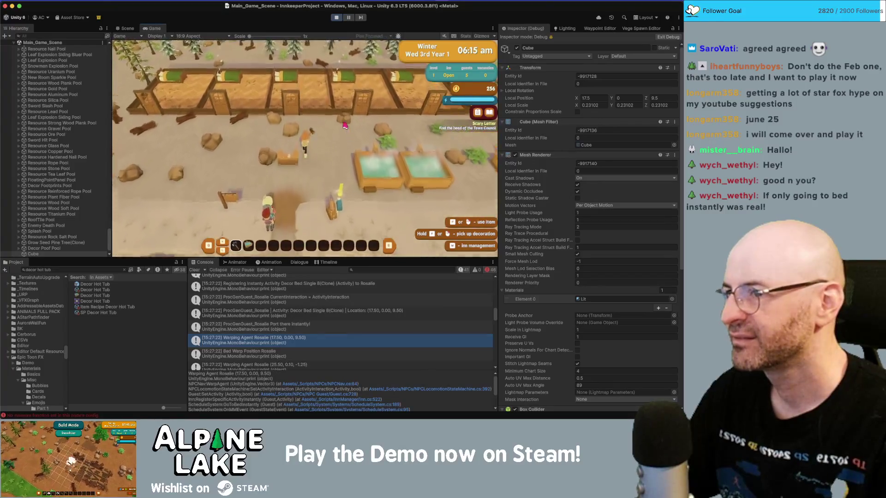
key(w)
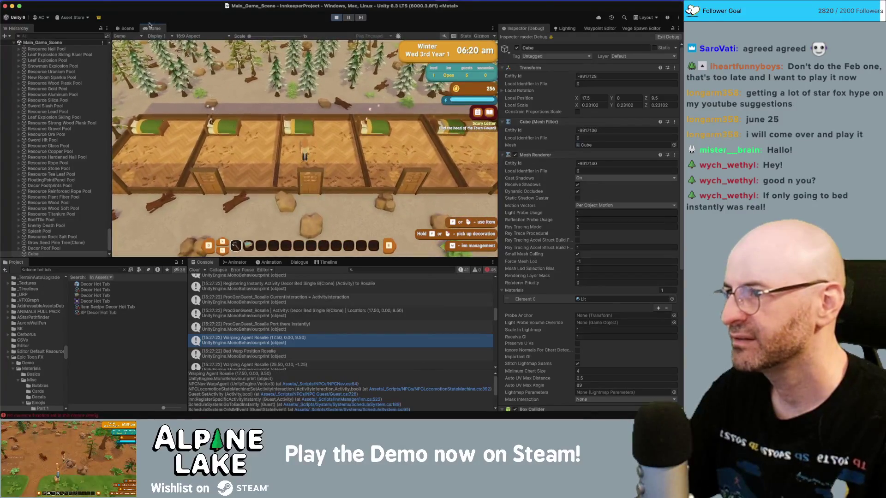
click(128, 28)
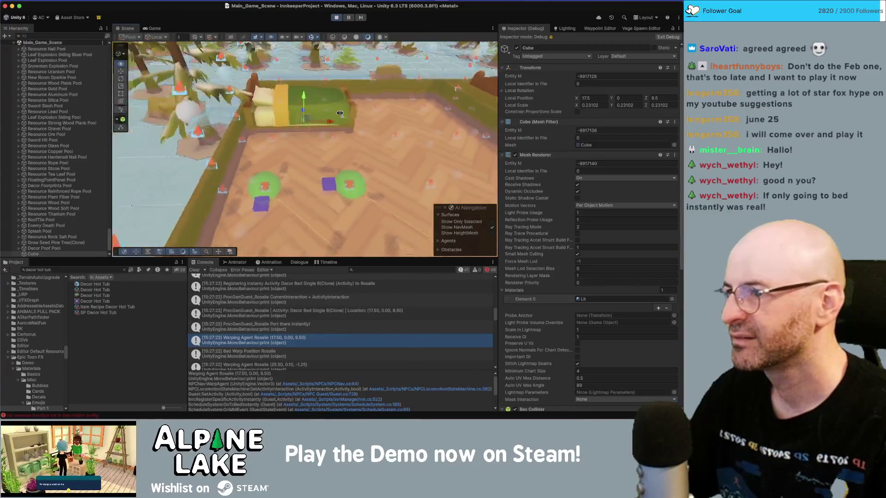
drag(361, 110, 398, 114)
mouse_move(497, 129)
mouse_down()
mouse_move(538, 95)
mouse_move(575, 111)
mouse_move(501, 144)
mouse_move(555, 129)
mouse_move(432, 85)
mouse_move(275, 106)
mouse_move(293, 124)
mouse_move(399, 153)
mouse_up()
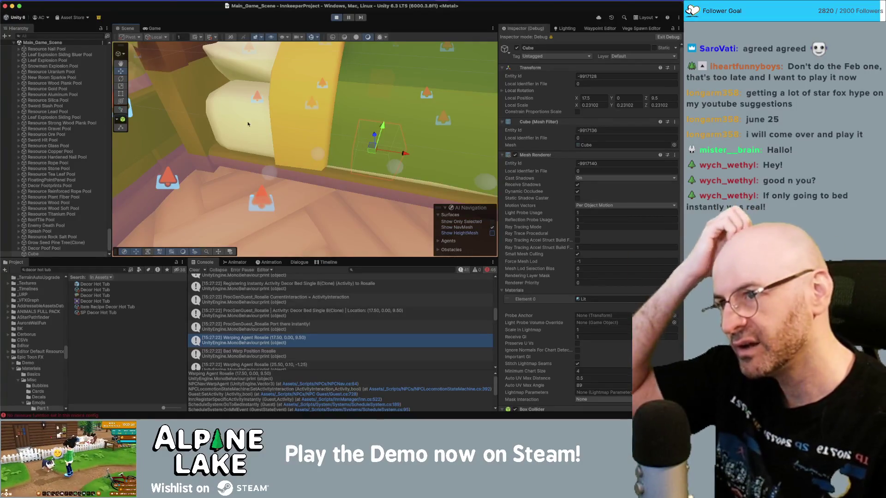
Pause the running game and look around the scene from the bed.
click(348, 17)
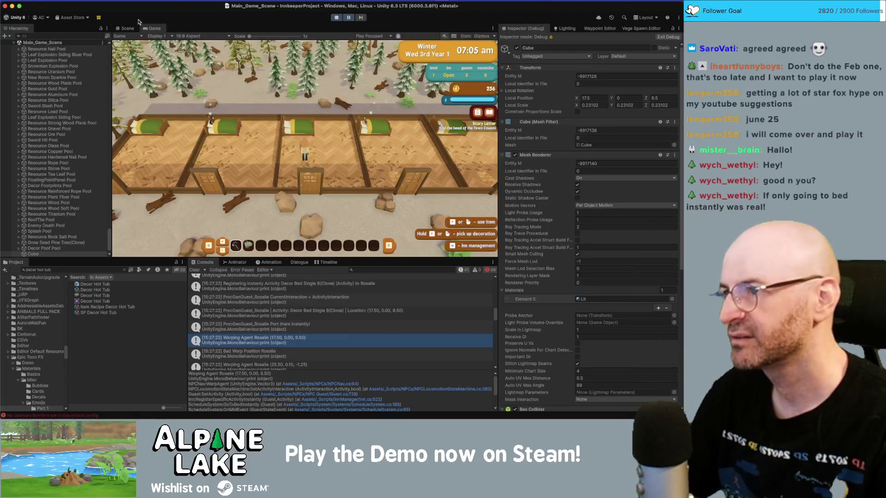
click(125, 28)
mouse_move(195, 56)
mouse_down()
mouse_move(400, 40)
mouse_move(452, 55)
mouse_move(341, 100)
mouse_up()
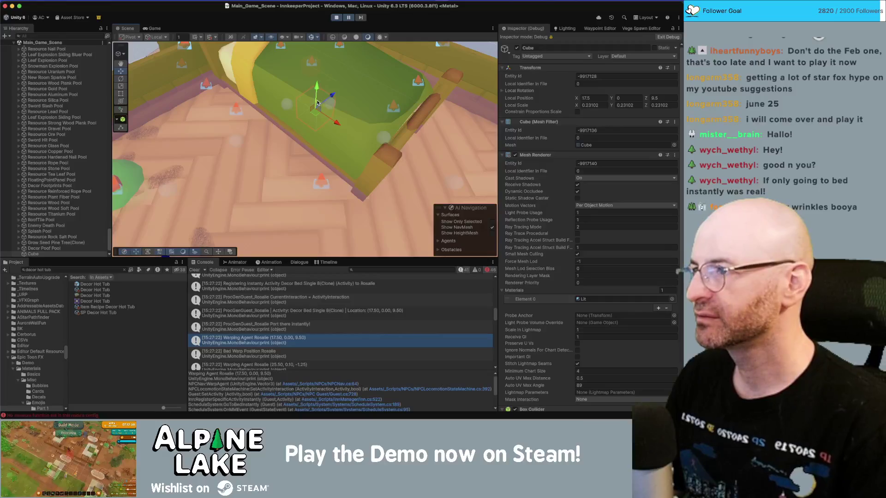
Open the warp call in NPCLocomotionStateMachine.cs from the stack trace.
key(super+Tab)
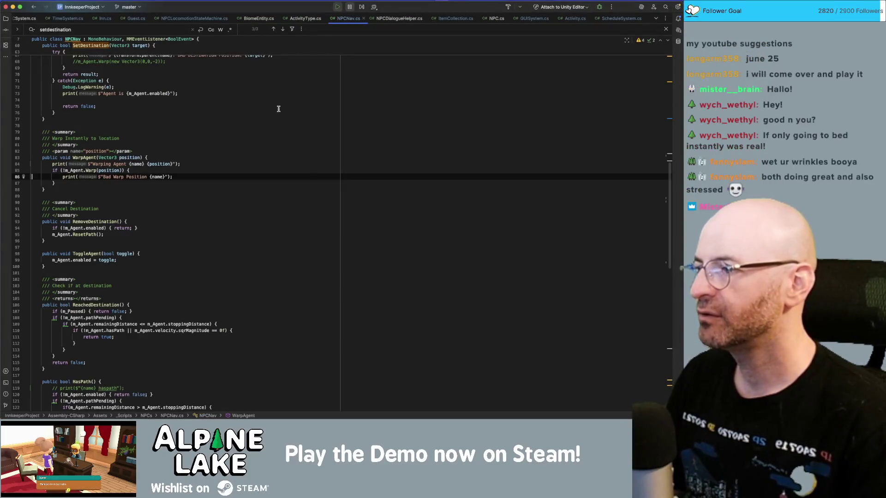
key(super+Tab)
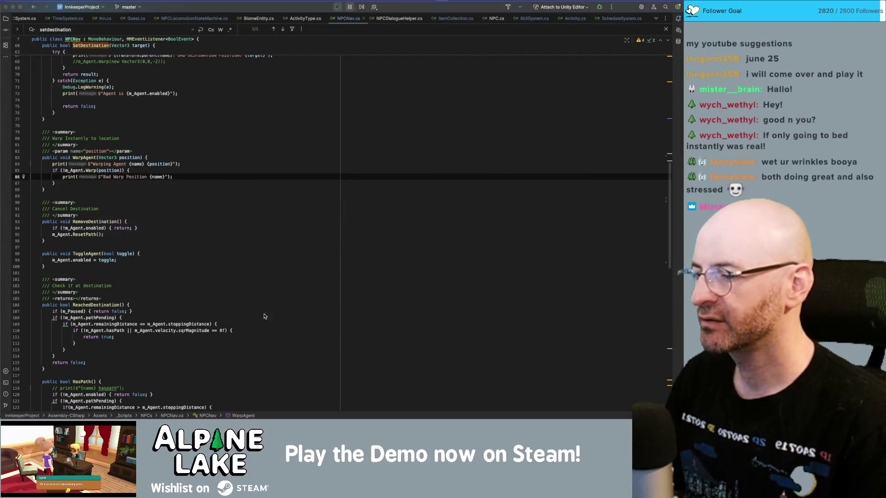
key(super+Tab)
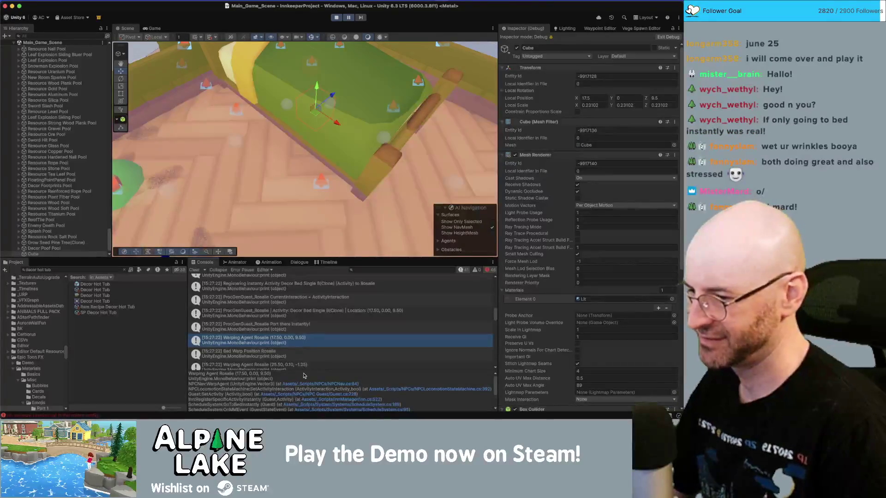
click(375, 392)
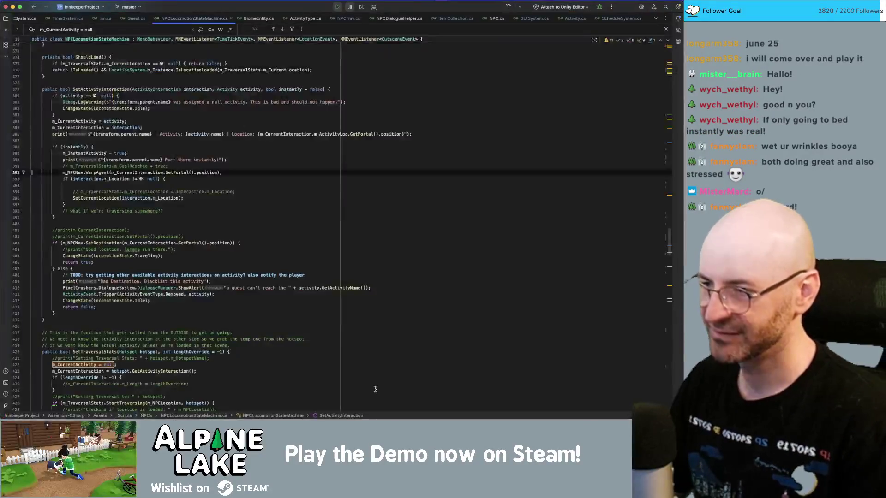
Follow GetPortal through Activity.cs into its definition in ActivityLoc.cs.
double_click(173, 173)
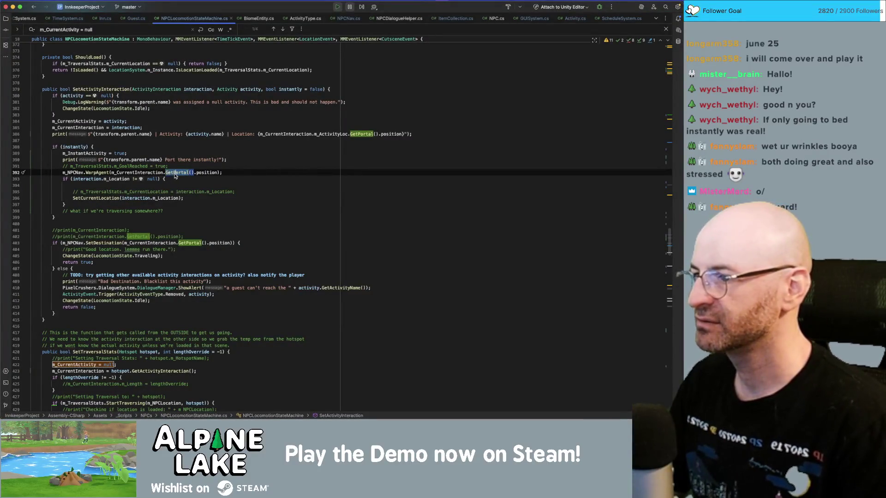
click(175, 174)
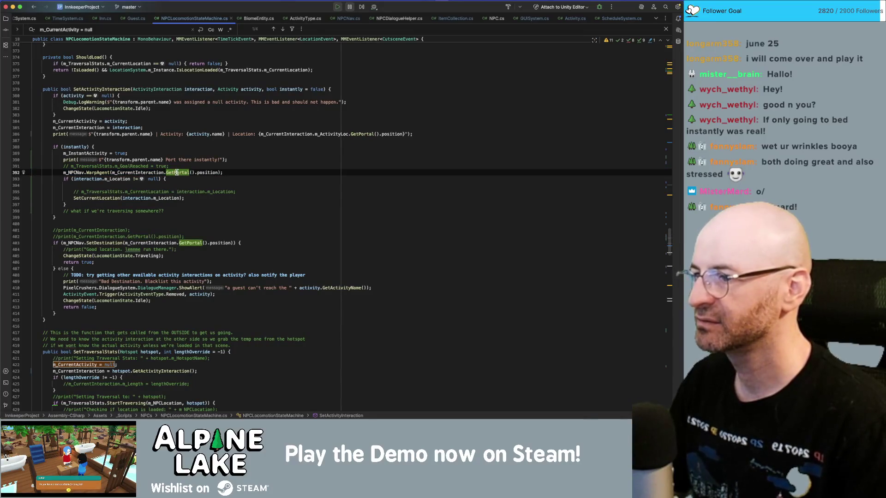
super+click(175, 173)
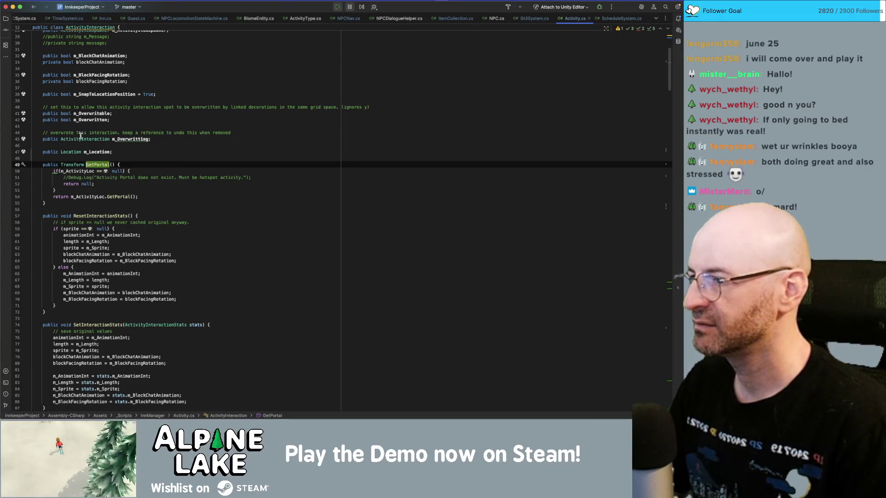
mouse_move(80, 138)
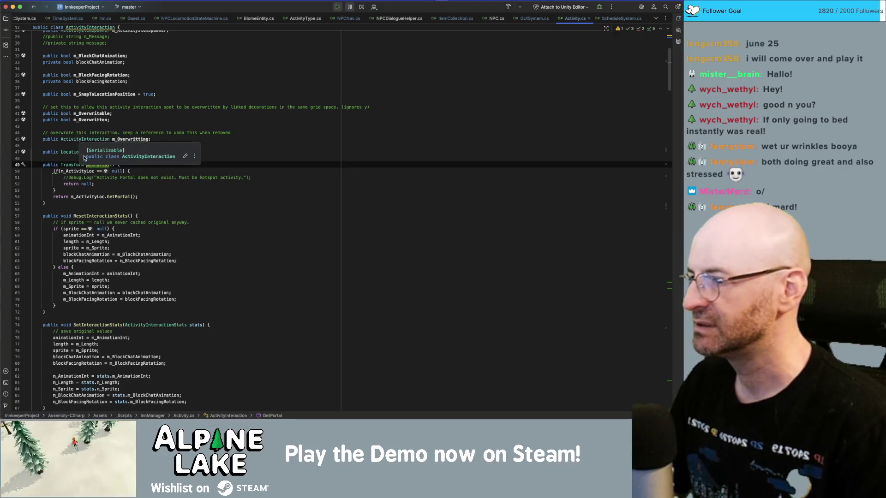
super+click(115, 195)
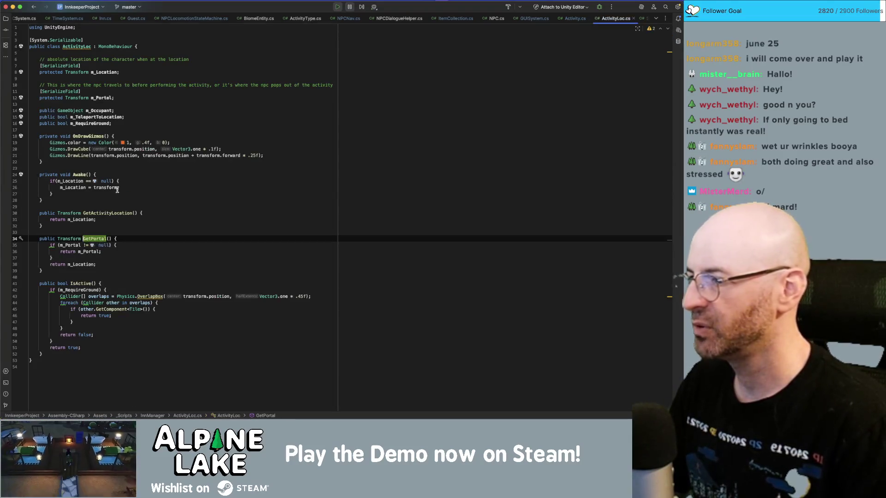
Inspect m_Location and m_Portal usages in ActivityLoc.cs, then return to Unity's bed view.
click(74, 251)
click(89, 245)
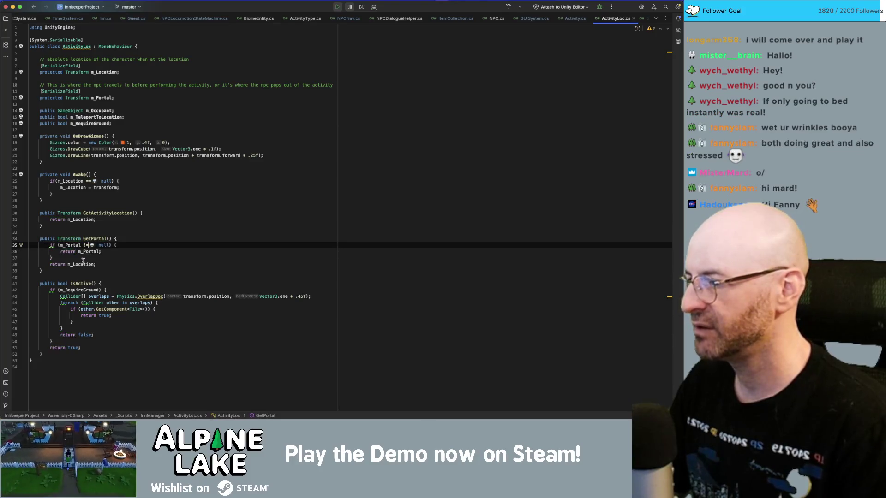
double_click(83, 264)
double_click(88, 251)
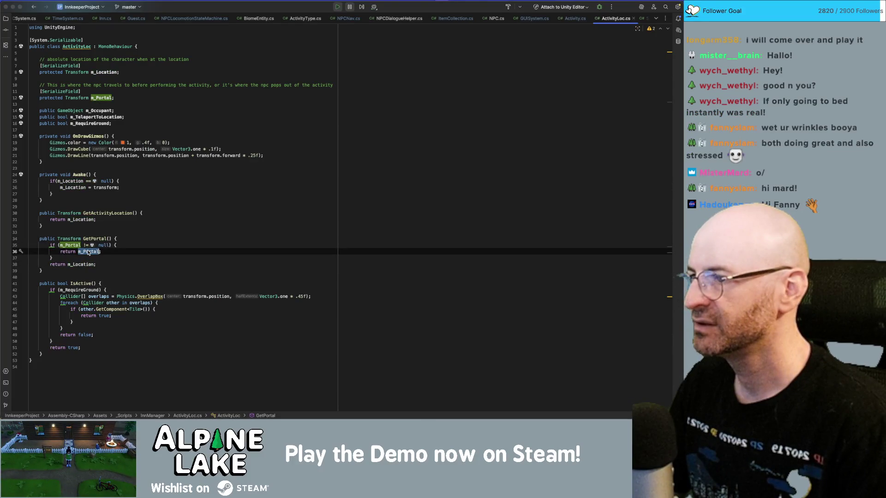
key(super+Tab)
drag(209, 140, 320, 125)
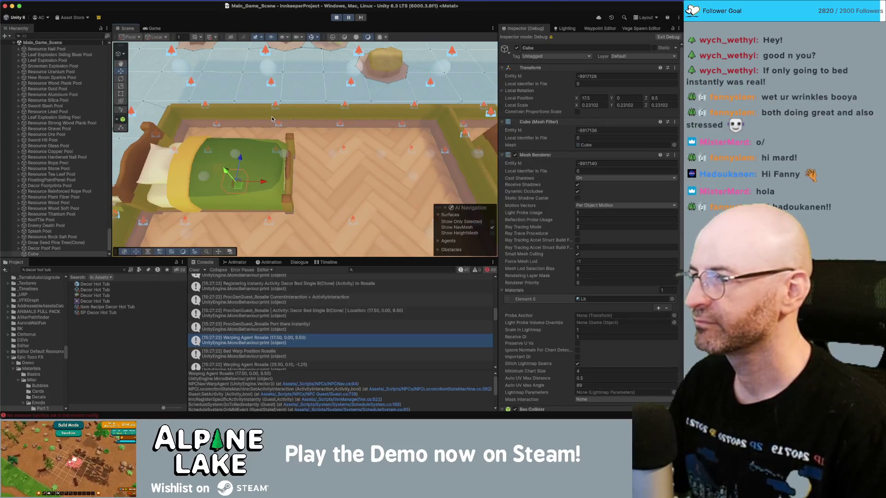
Hide the scene gizmos around the bed and open the Warping Agent log's source in NPCNav.cs.
drag(269, 128, 165, 159)
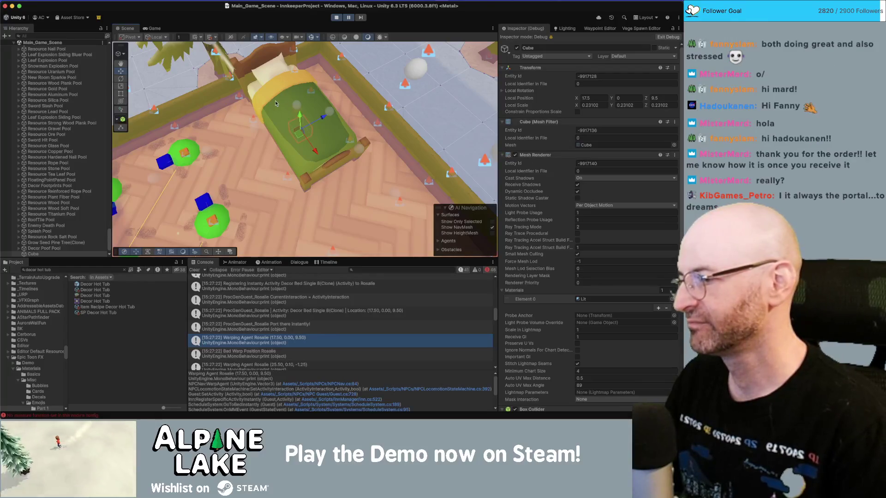
mouse_move(274, 108)
mouse_down()
mouse_move(376, 90)
mouse_move(371, 110)
mouse_move(362, 90)
mouse_up()
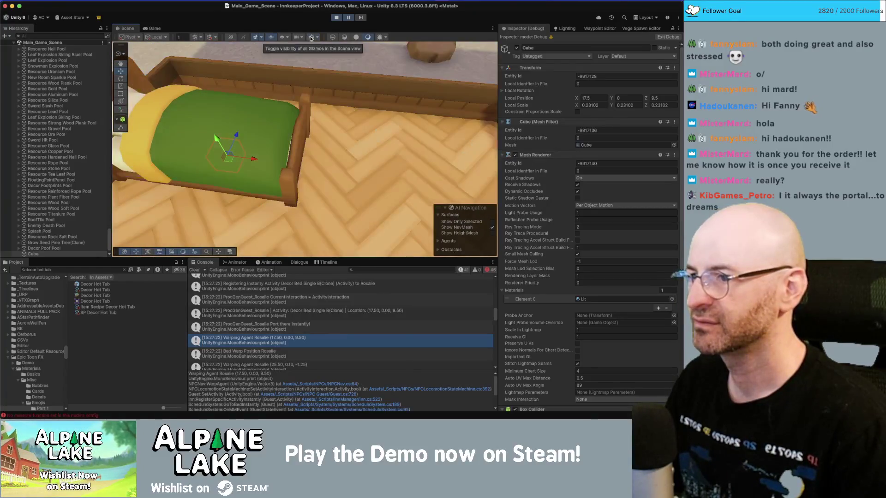
click(310, 39)
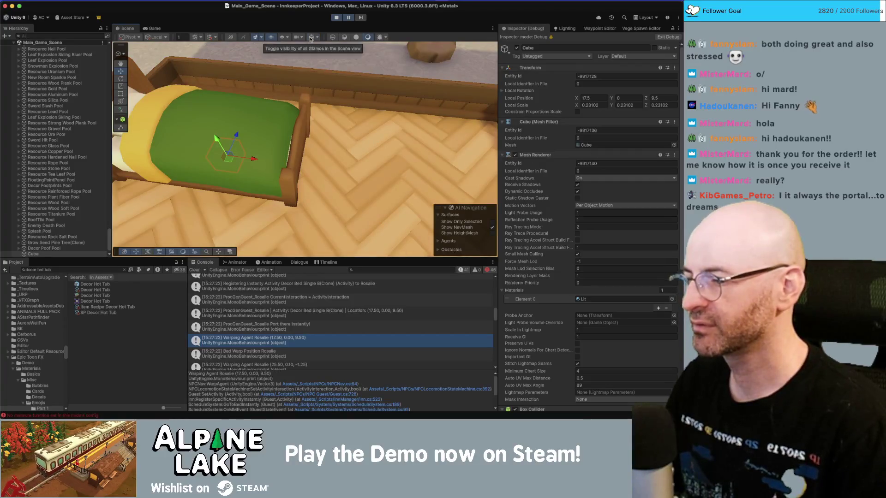
double_click(275, 339)
key(super+Tab)
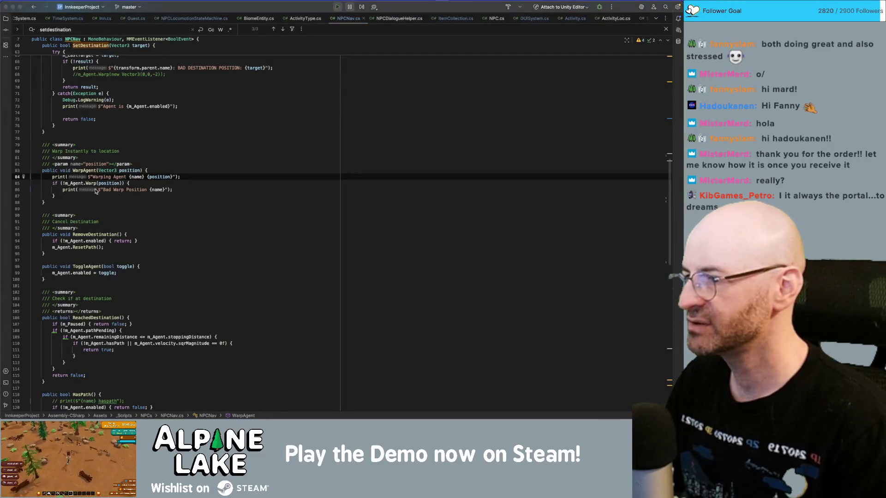
Comment out the m_NPCNav.WarpAgent call on line 392 of NPCLocomotionStateMachine.cs.
click(377, 391)
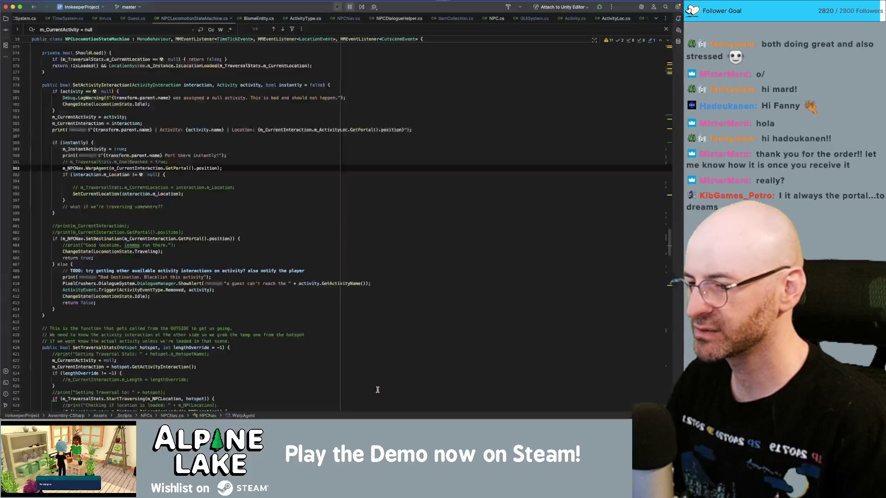
click(107, 167)
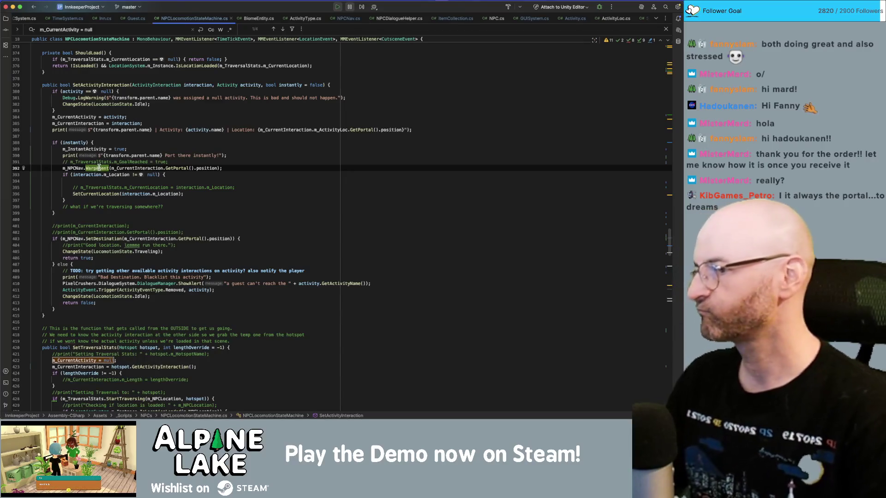
mouse_move(99, 168)
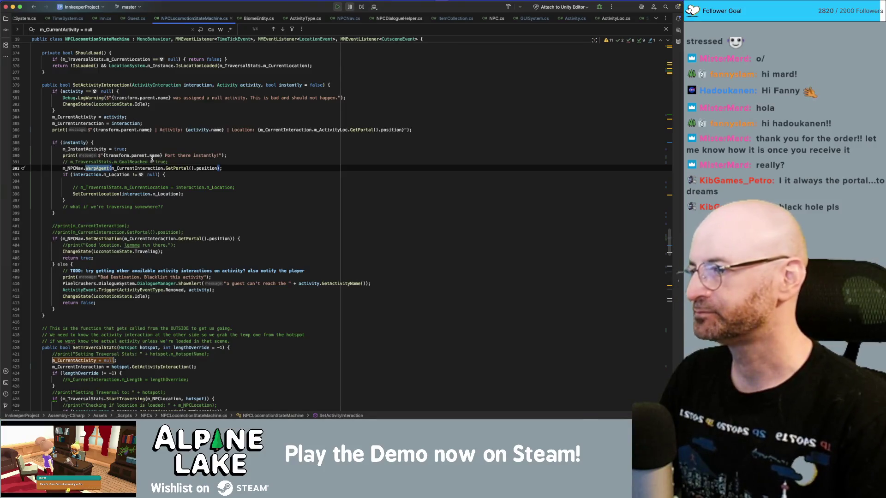
click(176, 162)
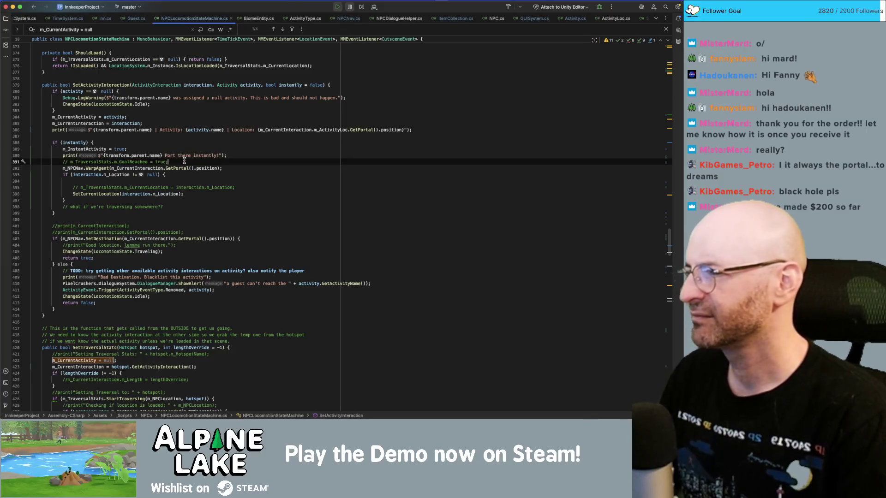
key(Down)
key(super+slash)
key(Up)
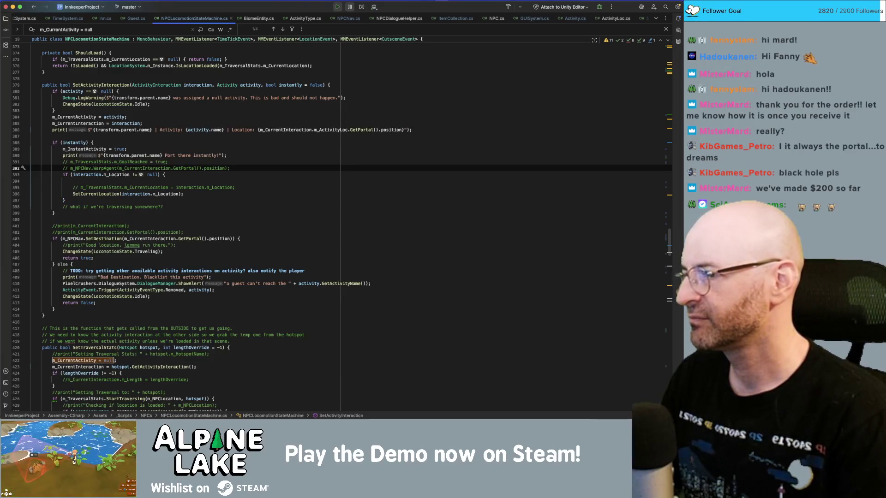
click(230, 168)
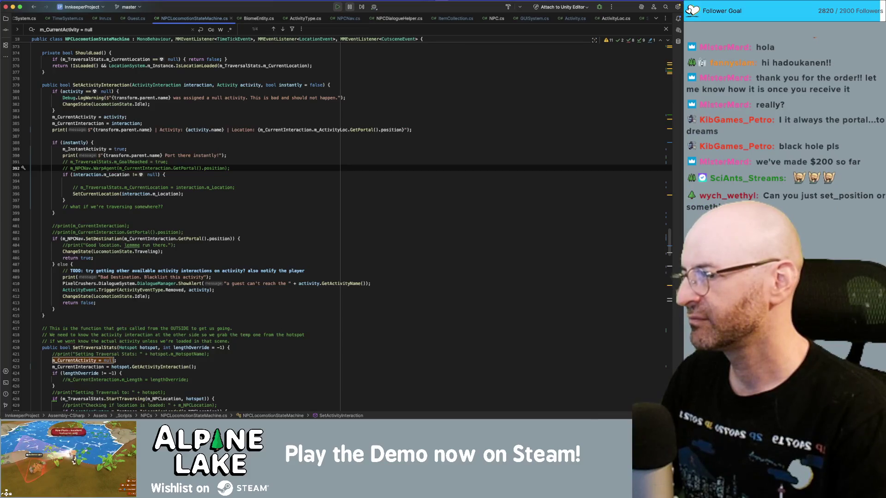
Remove the empty line under the location check and review the SetCurrentLocation if block.
click(164, 175)
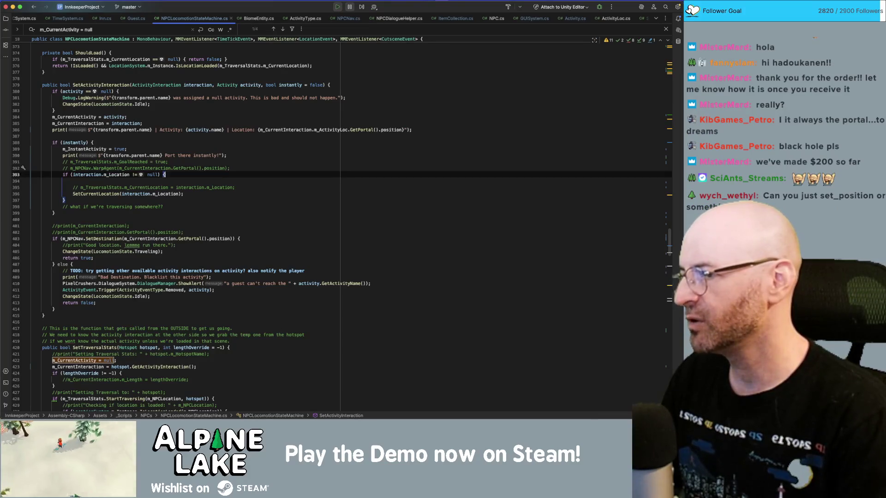
key(Delete)
click(74, 187)
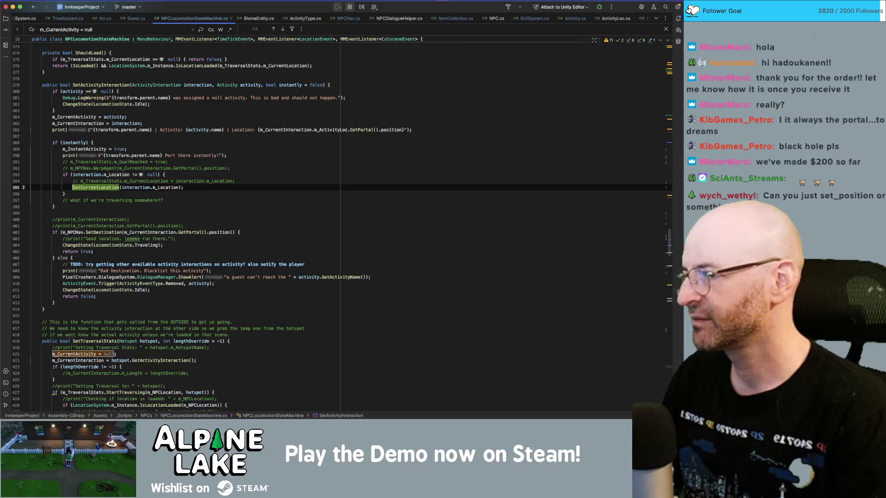
click(65, 194)
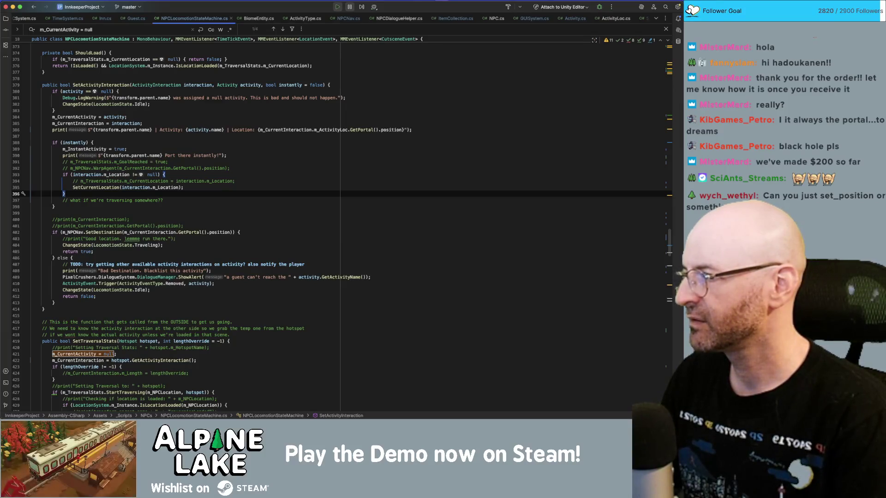
click(71, 174)
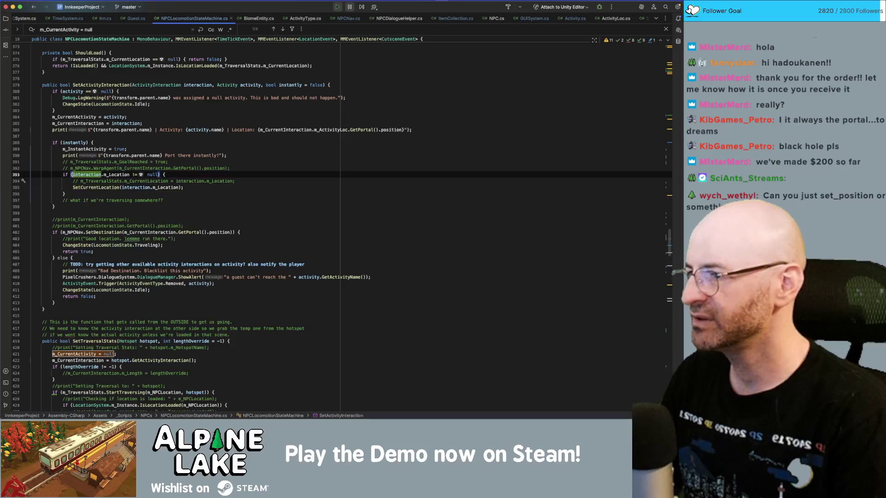
key(Up)
key(Up)
key(Up)
key(Down)
key(Down)
key(Down)
key(Down)
key(Down)
key(Down)
Comment out the location-check if block with its SetCurrentLocation call, then return to Unity.
key(shift+Down)
key(super+slash)
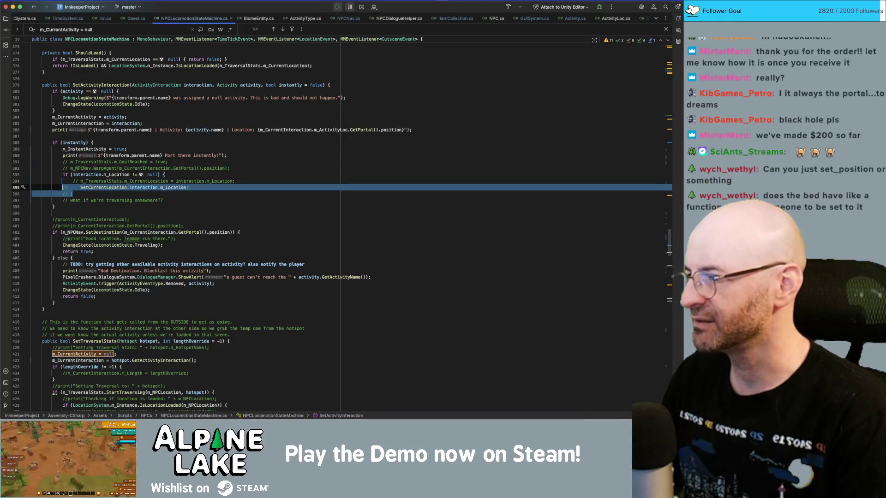
key(Up)
key(Up)
key(super+slash)
key(Up)
key(Up)
key(Up)
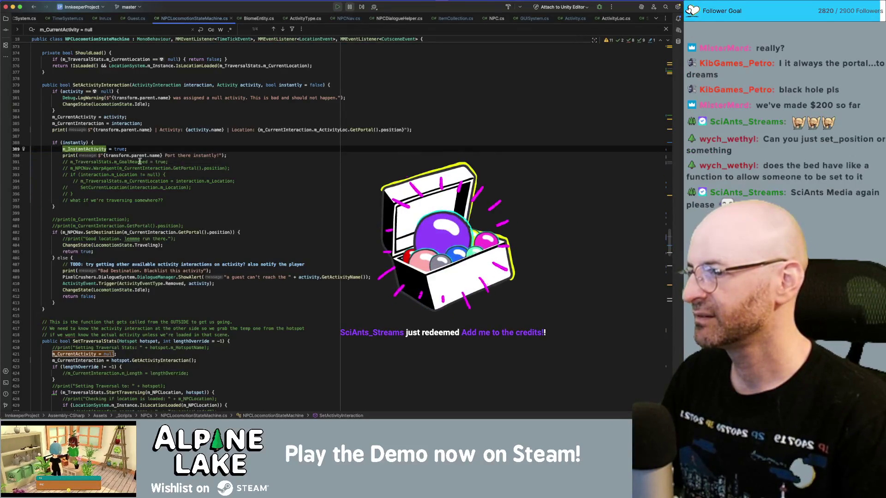
click(160, 148)
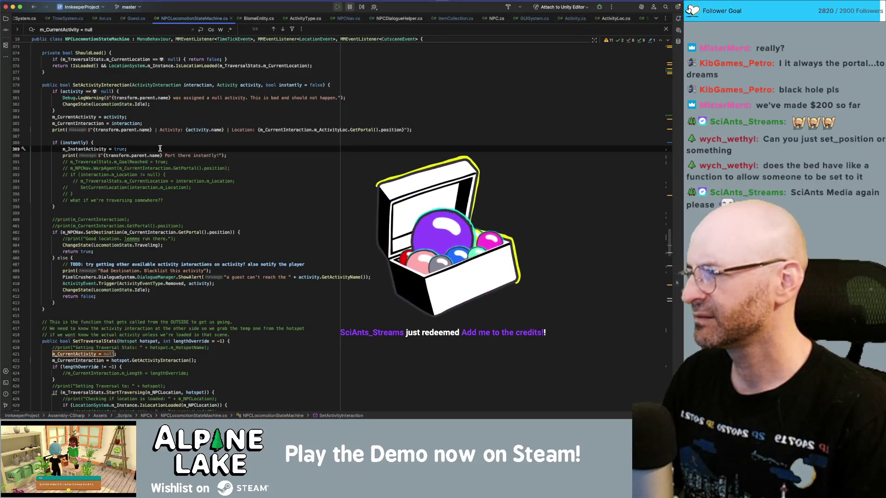
key(super+Tab)
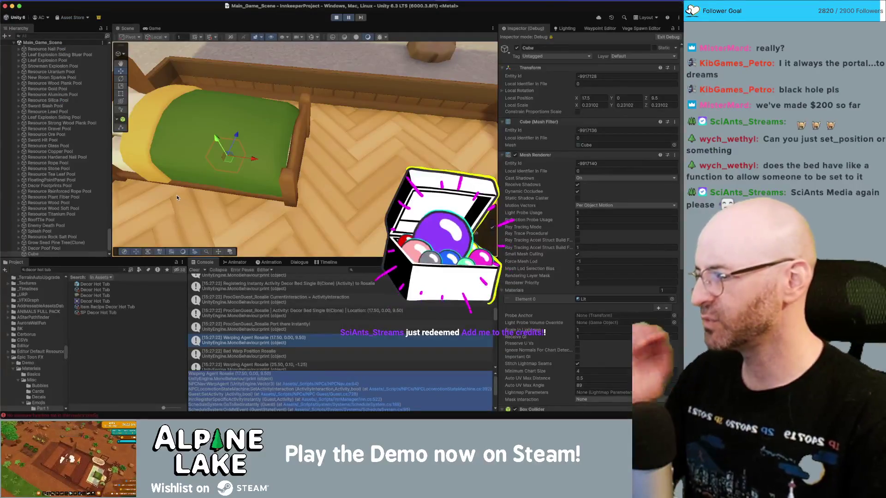
In Obsidian's Credits note, raise one supporter's count from x20 to x21.
key(super+Tab)
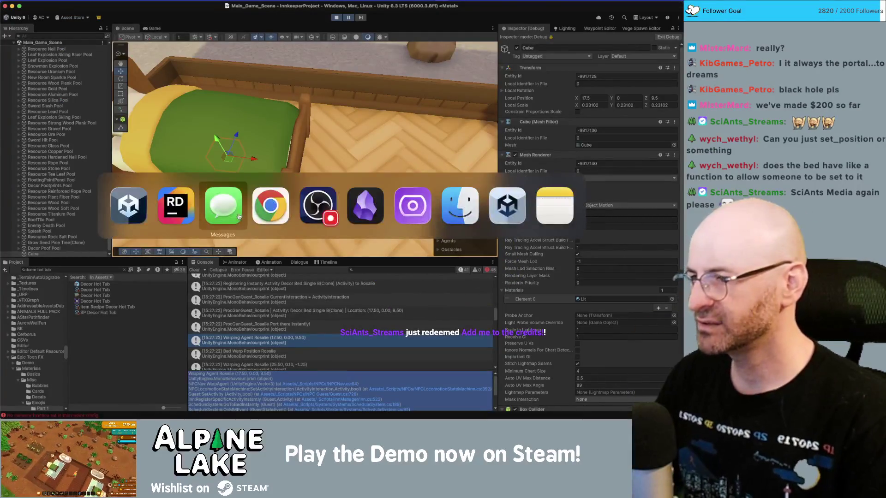
click(372, 207)
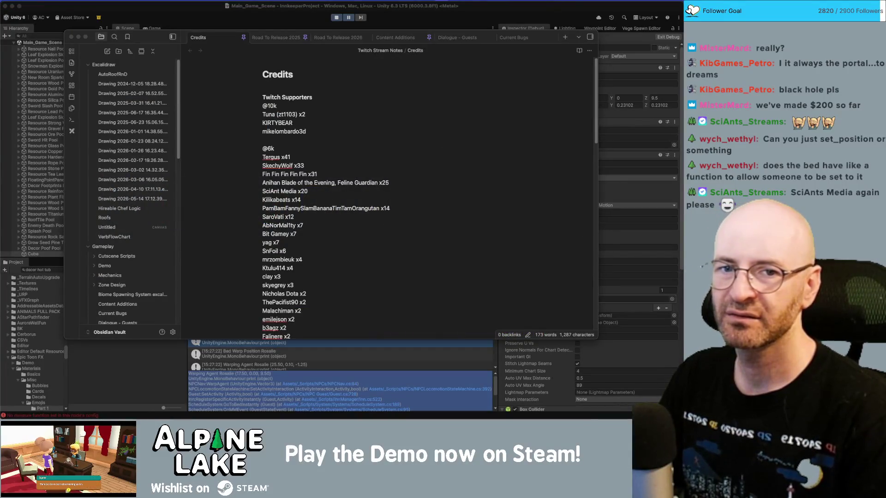
click(336, 159)
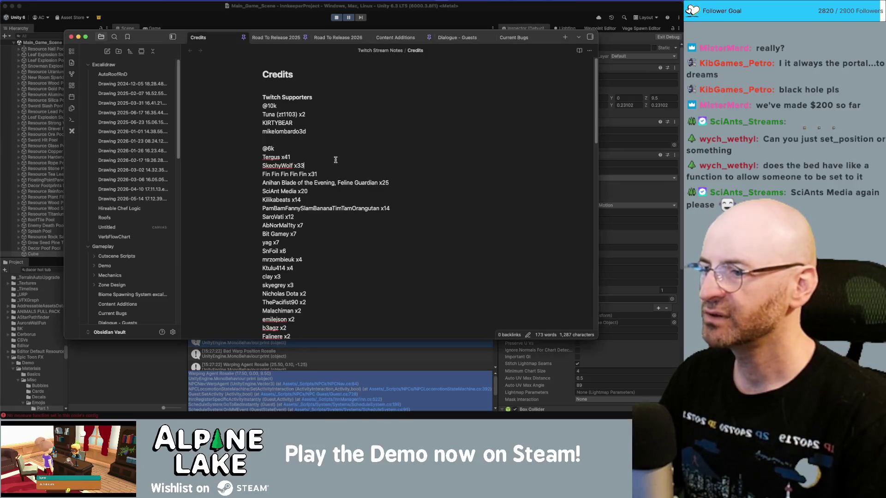
click(344, 190)
key(BackSpace)
text(1)
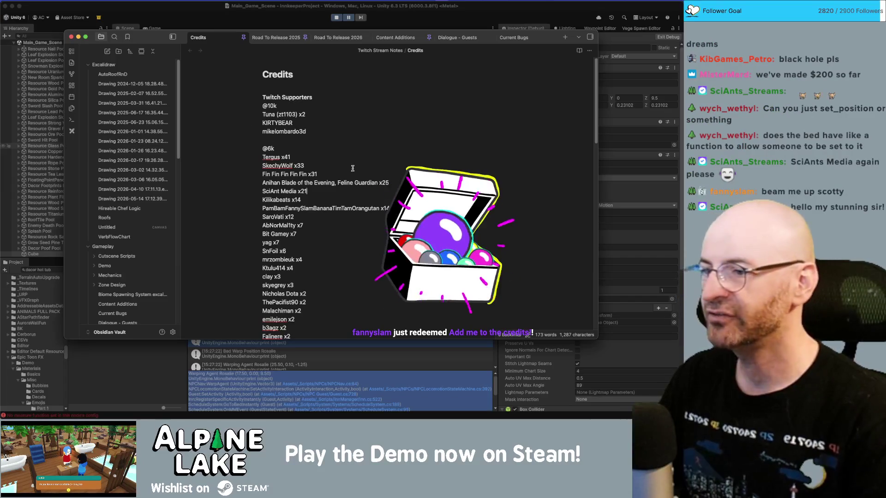
Move the other supporter's x15 line directly beneath the x21 entry, then return to Unity.
click(389, 208)
key(super+shift+Left)
key(super+x)
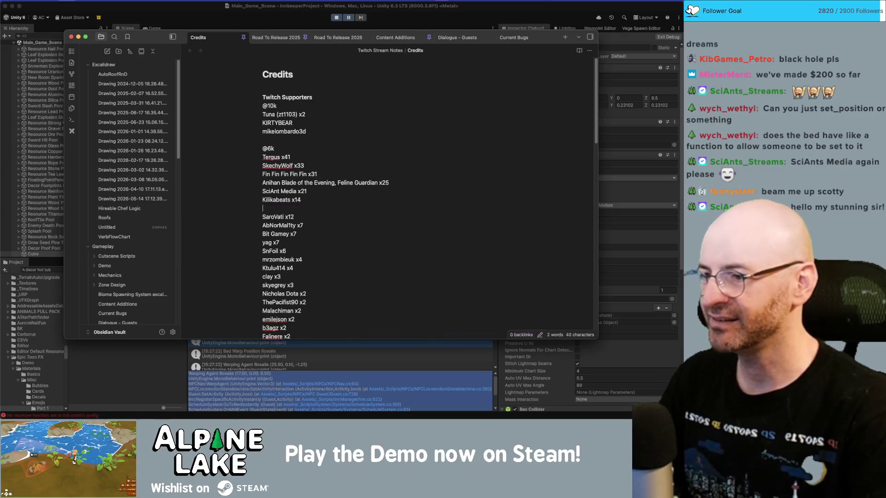
key(BackSpace)
key(Up)
key(Return)
key(super+v)
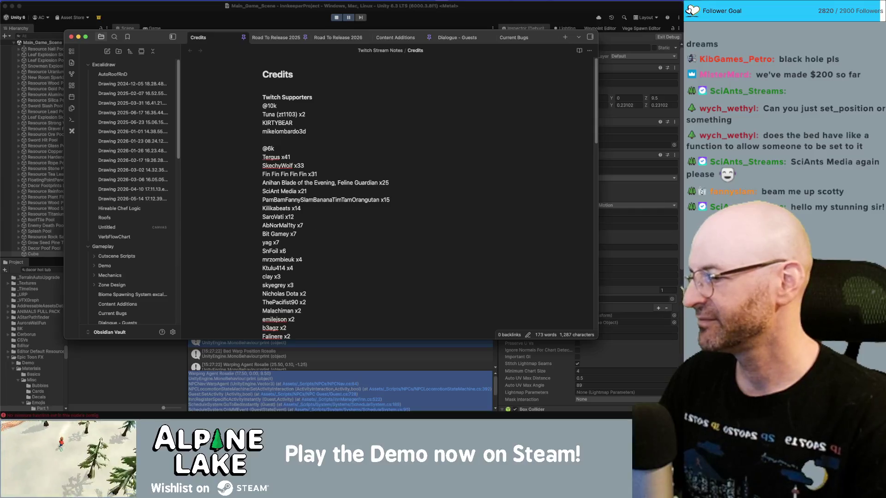
click(226, 15)
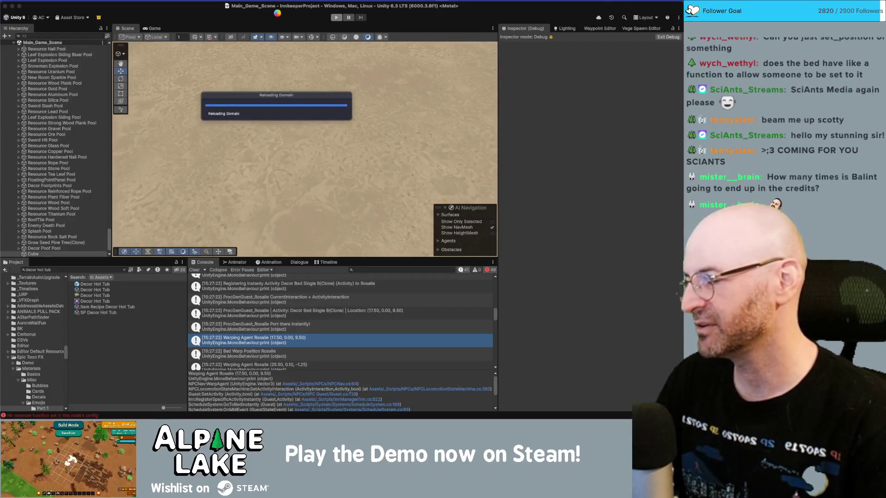
Play-test the Wed 3rd Year 1 morning, walking the player through the inn toward the hot tubs, then stop.
key(super+Tab)
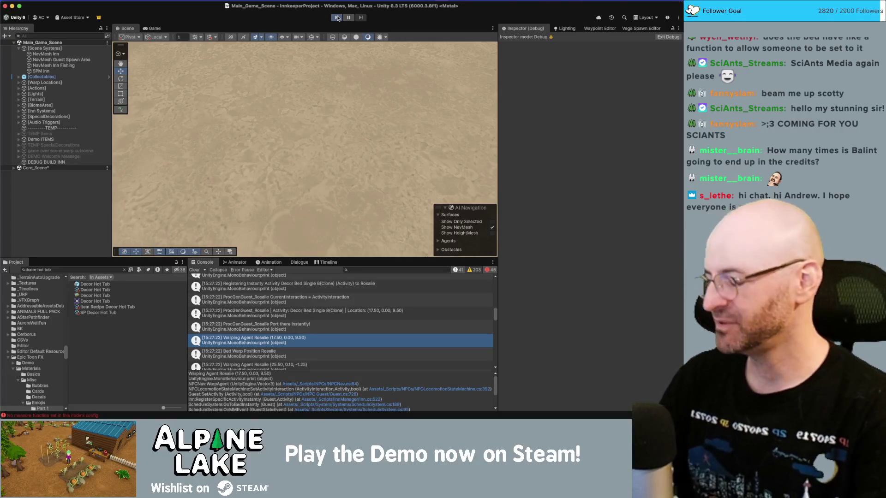
click(337, 18)
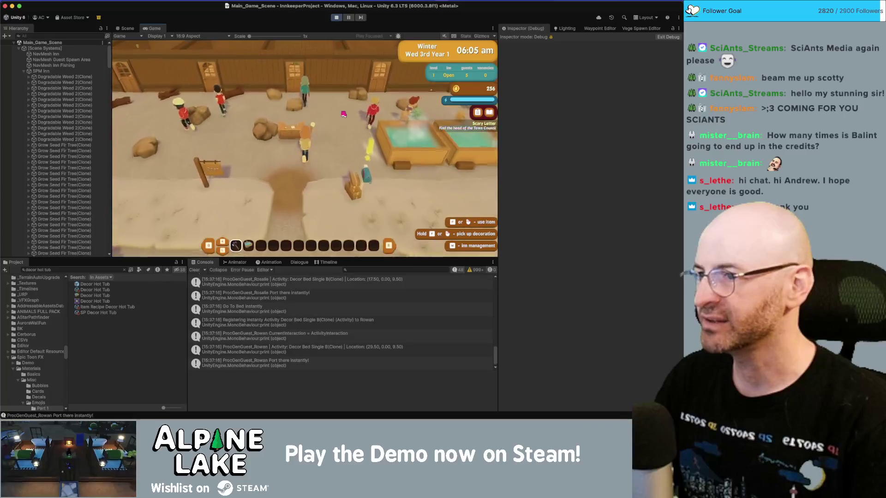
key(w)
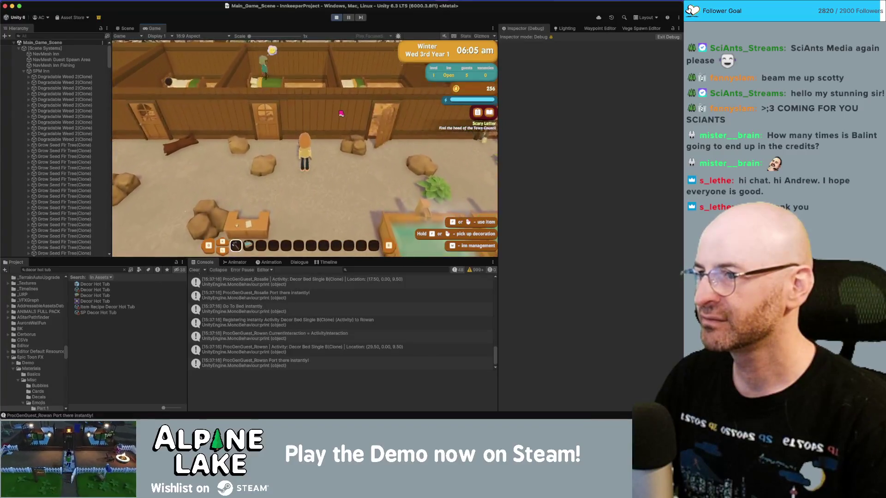
key(s)
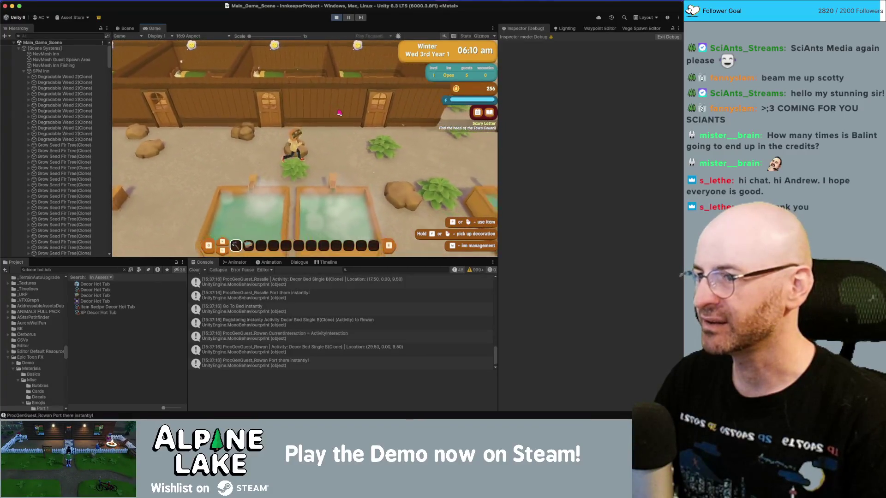
click(337, 17)
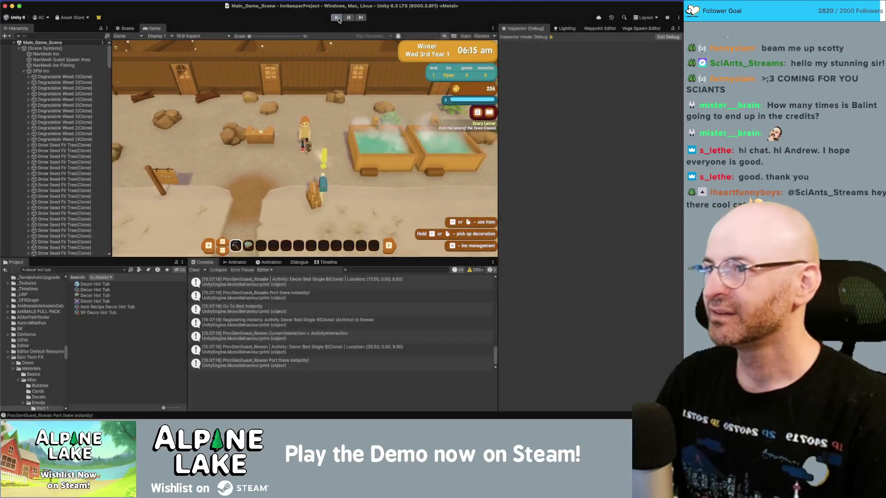
Switch over to the Rider code editor.
key(super+Tab)
key(super+Tab)
key(Tab)
key(super+Tab)
key(Tab)
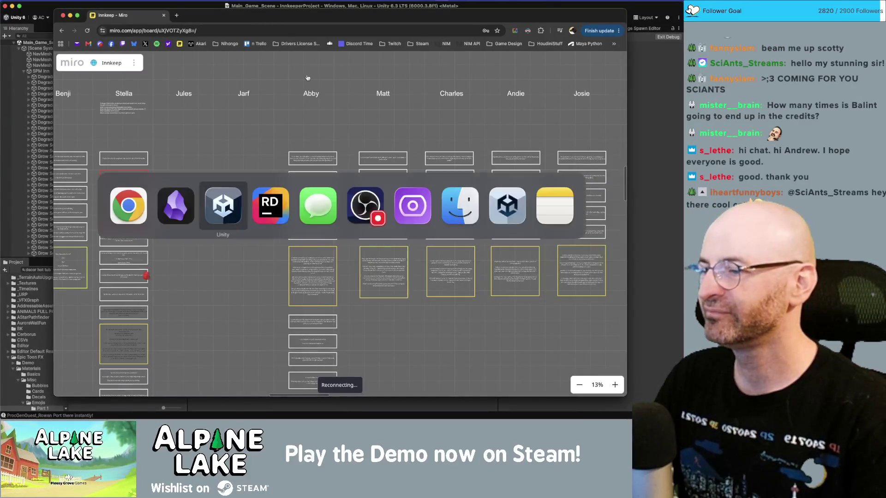
key(super+Tab)
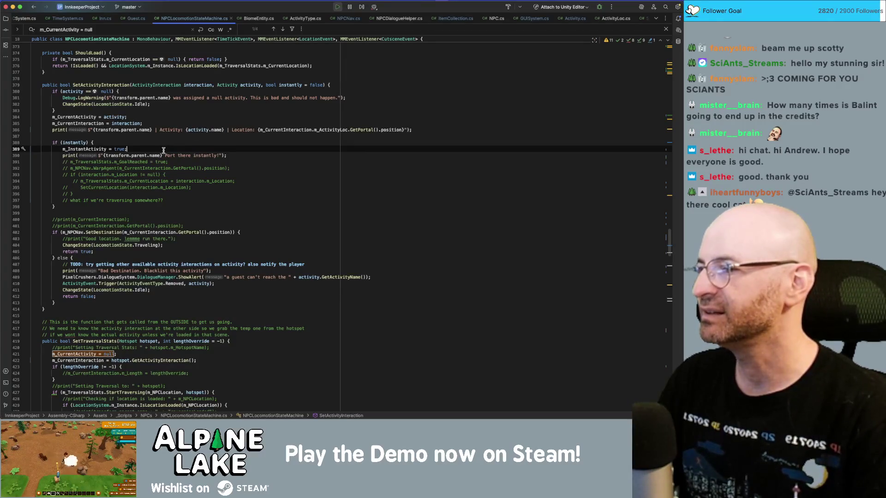
Search for m_InstantActivity and step to its check in ActivityState on line 237.
double_click(88, 149)
key(super+f)
key(shift+Return)
key(shift+Return)
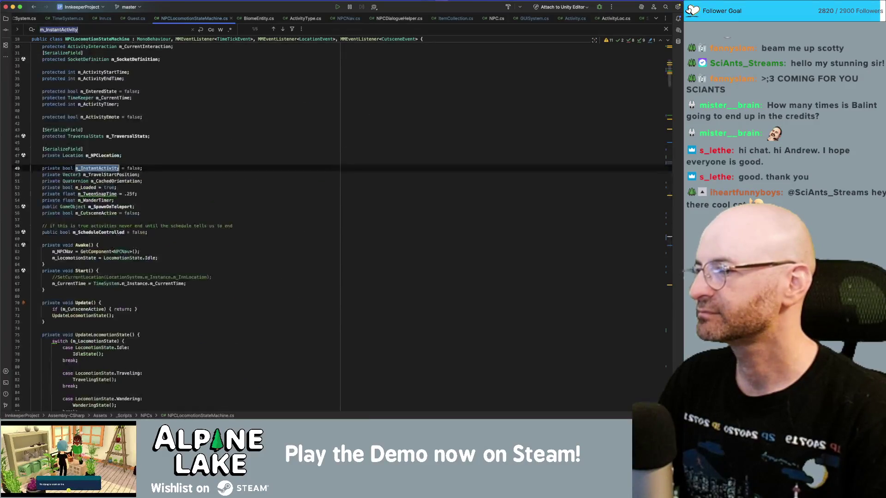
key(Return)
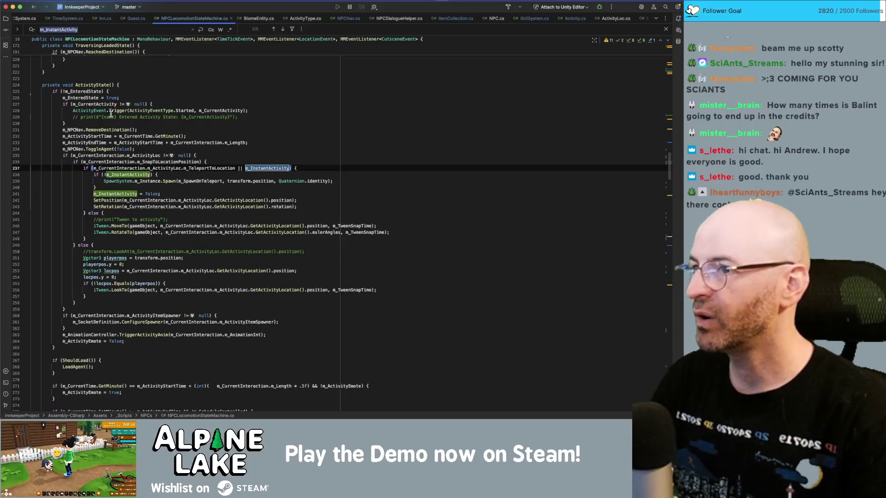
scroll(113, 110, up, 2)
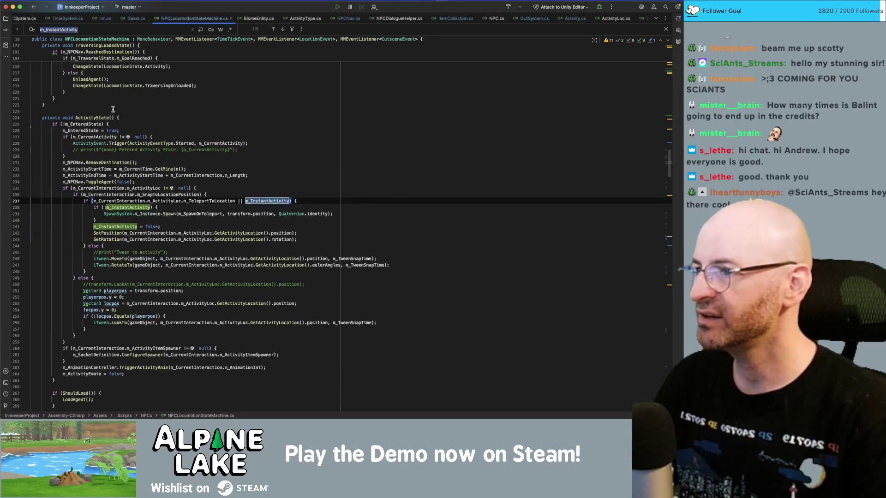
scroll(112, 110, down, 5)
Switch back to Unity to see the console's instant bed-porting logs.
key(super+Tab)
key(super+Tab)
key(super+Tab)
key(super+Tab)
key(Tab)
key(super+Tab)
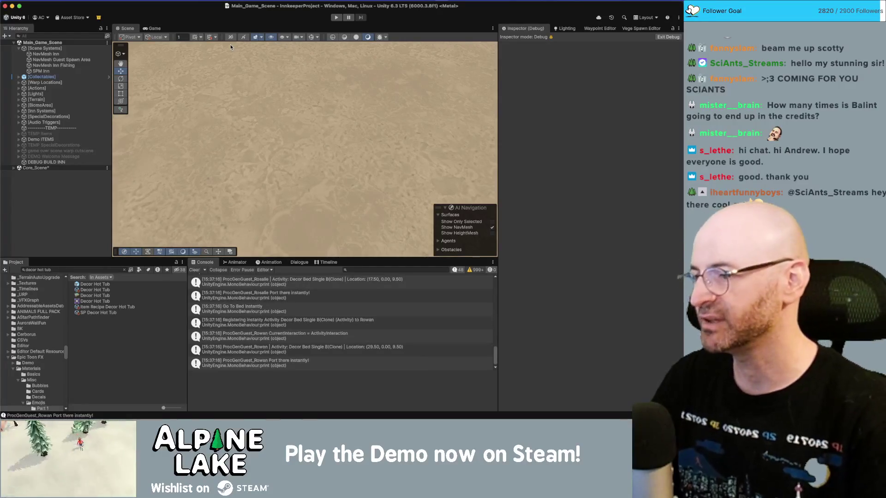
Run the game again after the new day and scroll through the Console's guest logs.
click(333, 18)
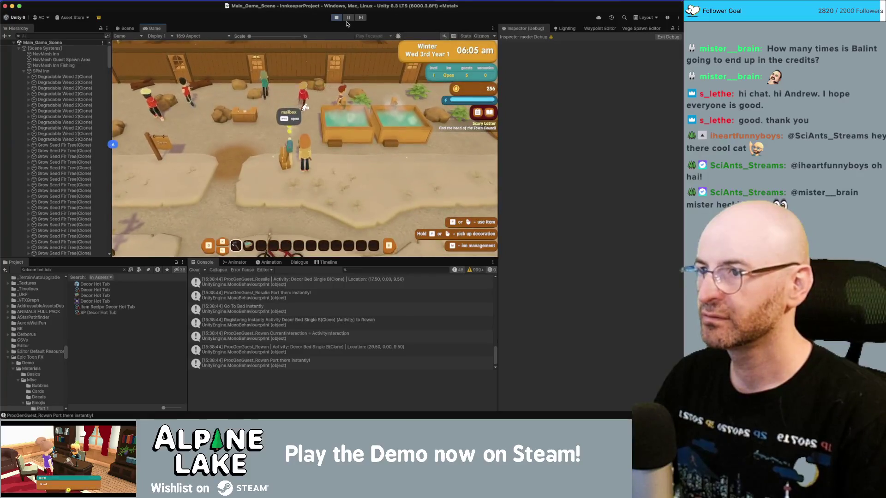
scroll(233, 318, up, 3)
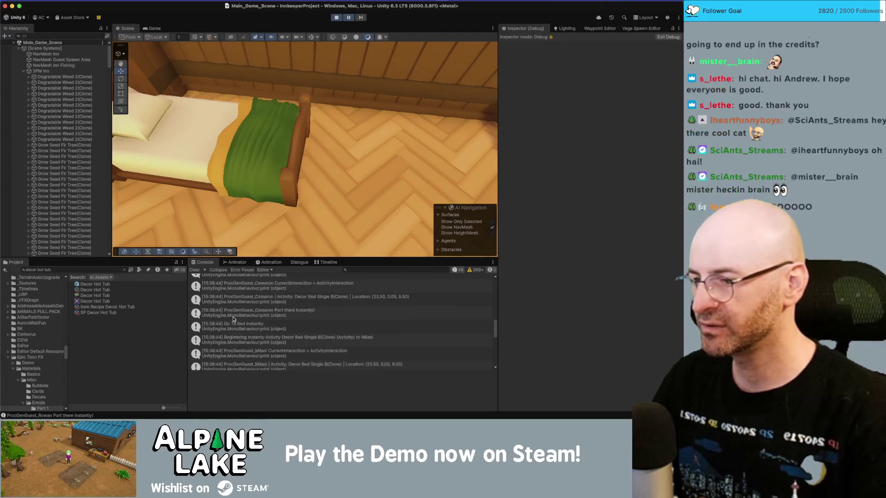
scroll(245, 331, up, 10)
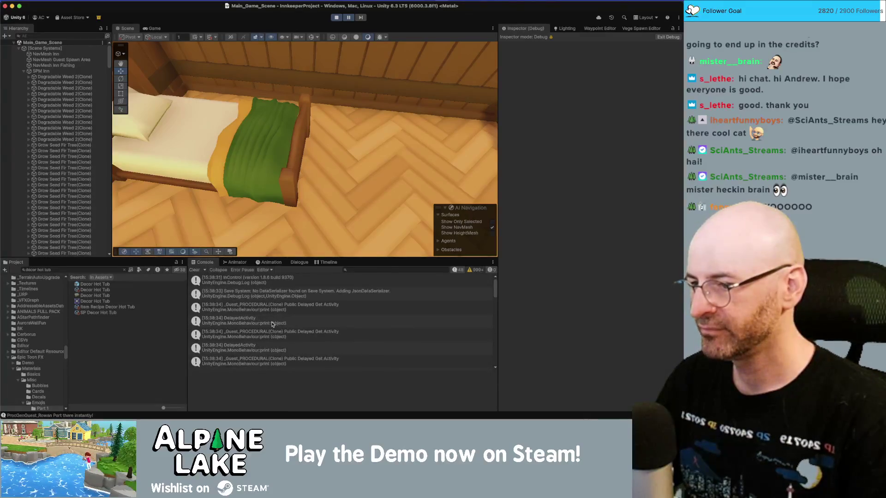
scroll(289, 310, down, 2)
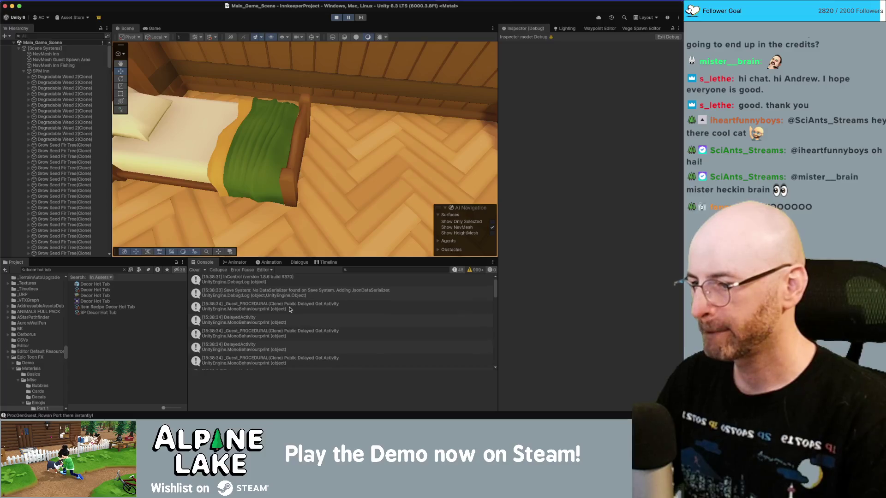
scroll(289, 310, down, 5)
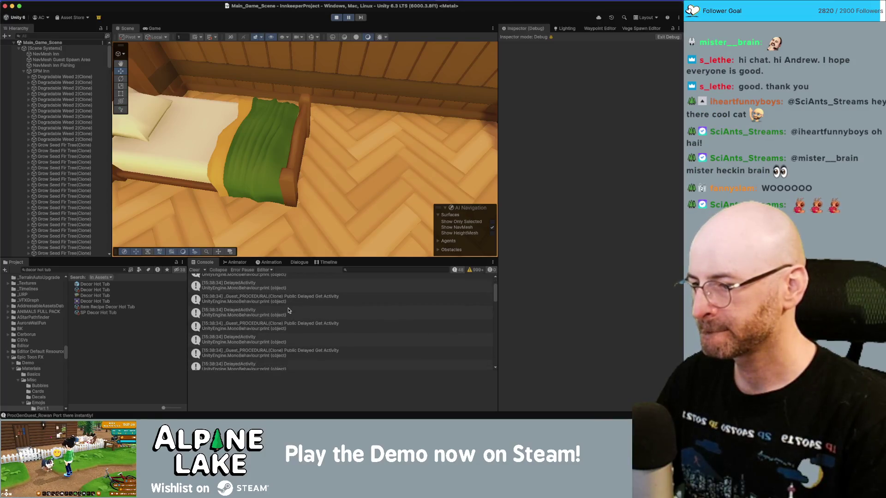
scroll(289, 311, down, 5)
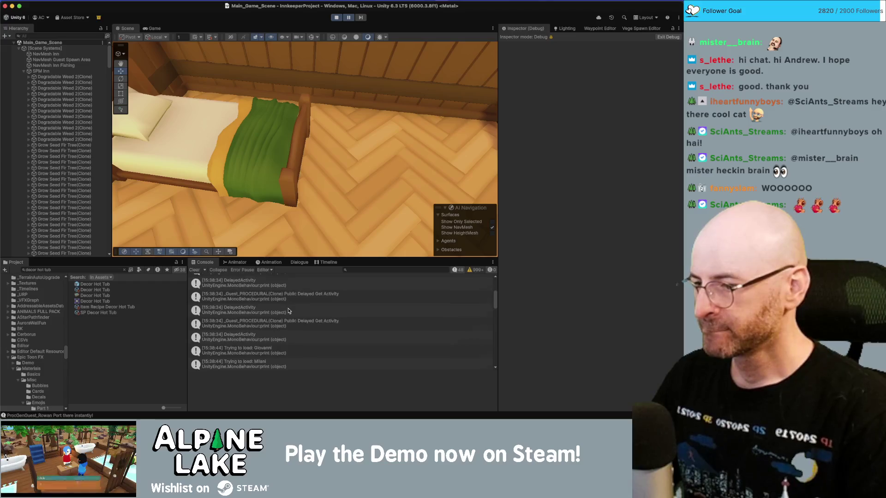
scroll(289, 310, down, 3)
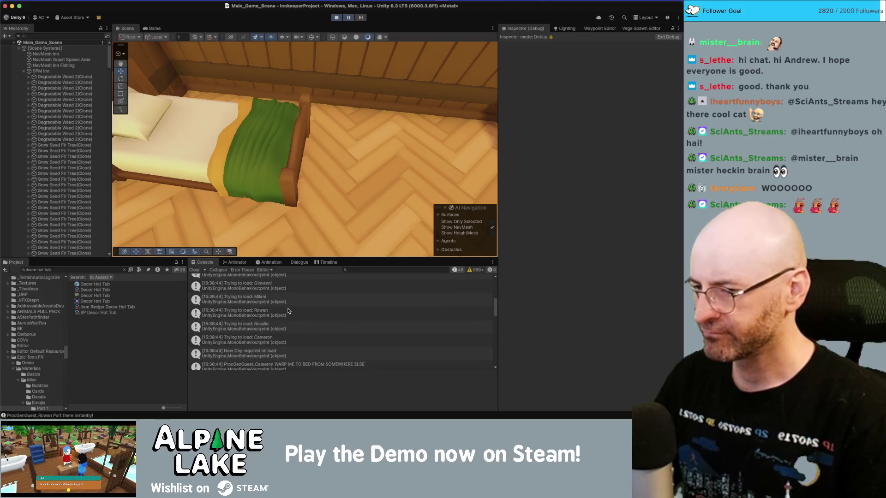
scroll(289, 313, down, 3)
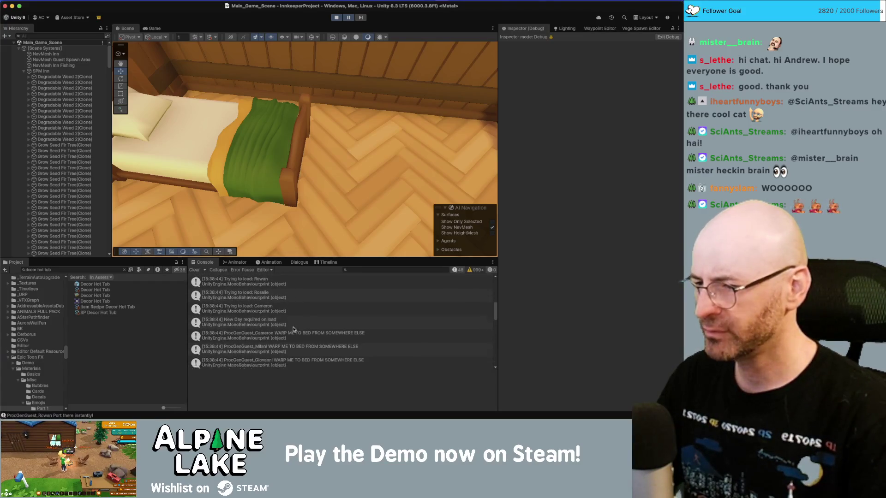
Inspect each WARP ME TO BED entry, then open the Registering Instantly Activity source in Inn.cs.
click(299, 309)
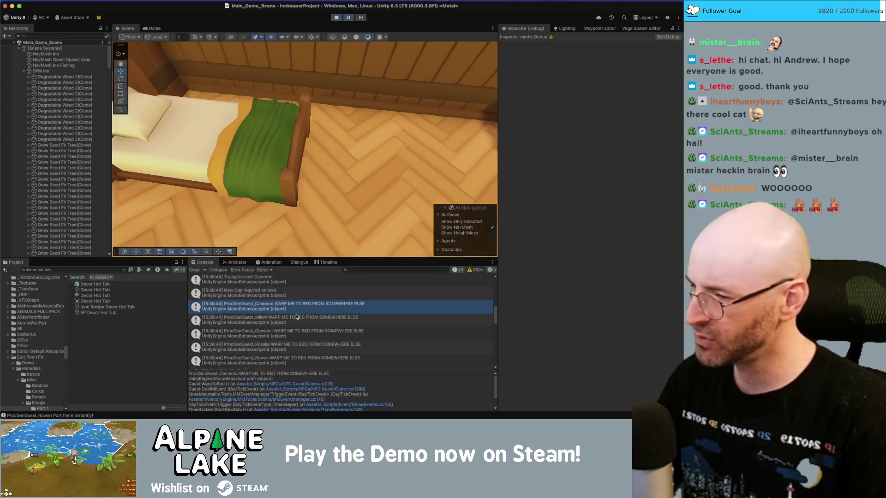
click(297, 317)
click(295, 331)
scroll(295, 332, down, 2)
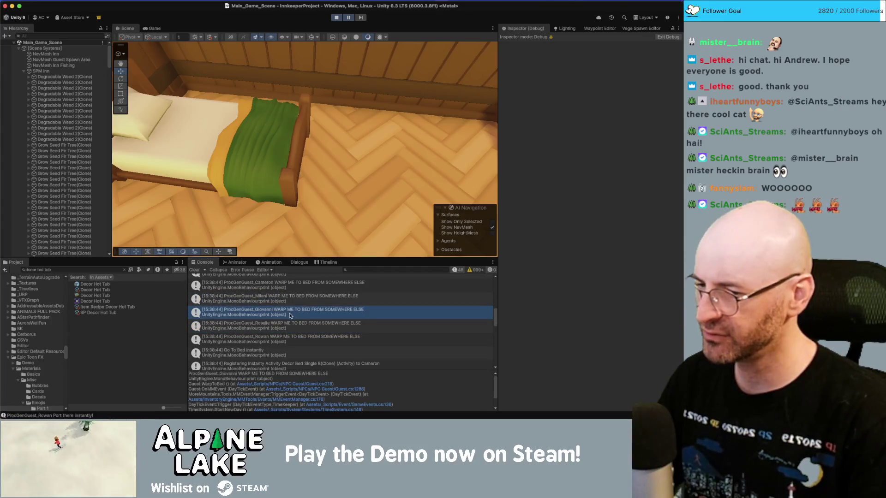
scroll(291, 316, down, 1)
key(Down)
key(Down)
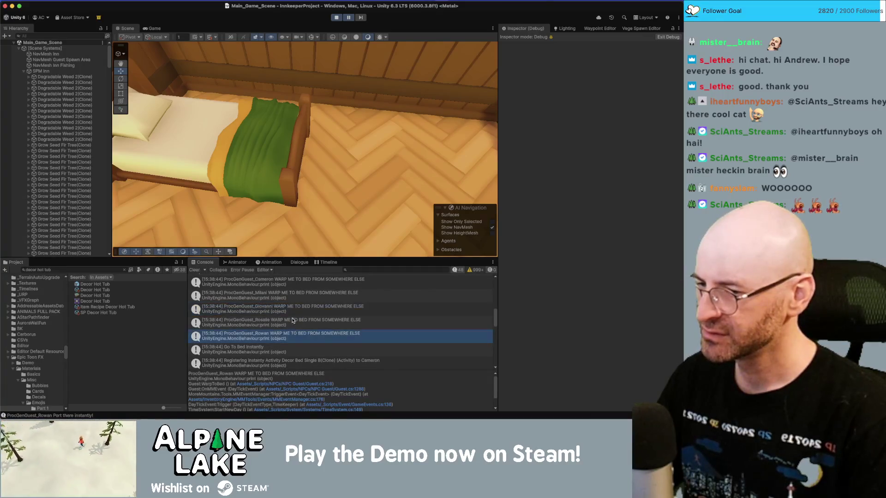
click(277, 348)
scroll(277, 348, down, 1)
click(276, 348)
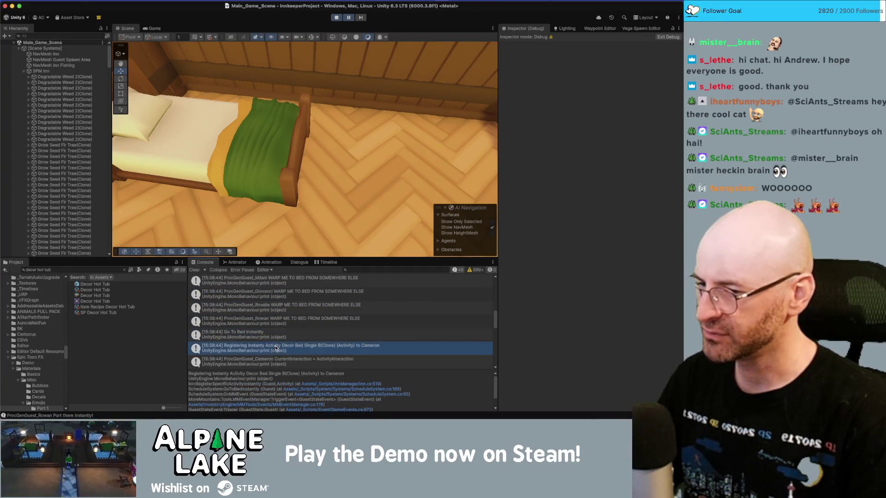
double_click(271, 349)
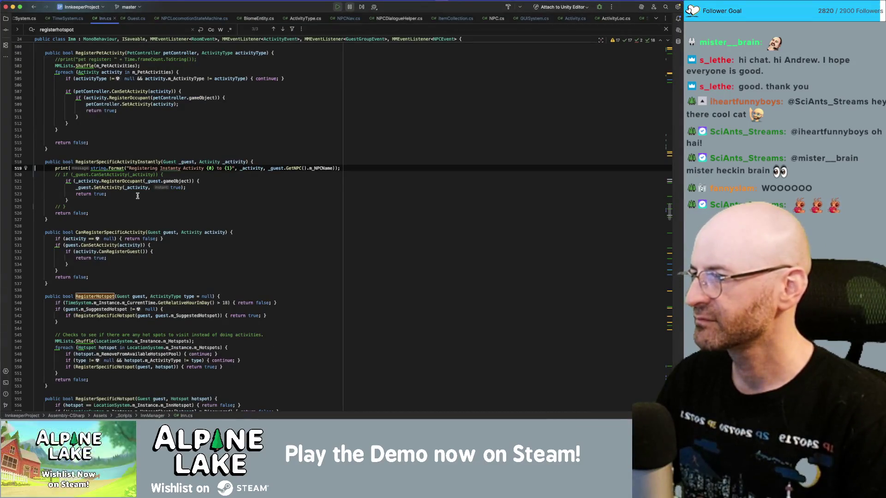
Open Guest.cs's SetActivity from the log and follow its SetActivityInteraction call to NPCLocomotionStateMachine.cs.
key(super+Tab)
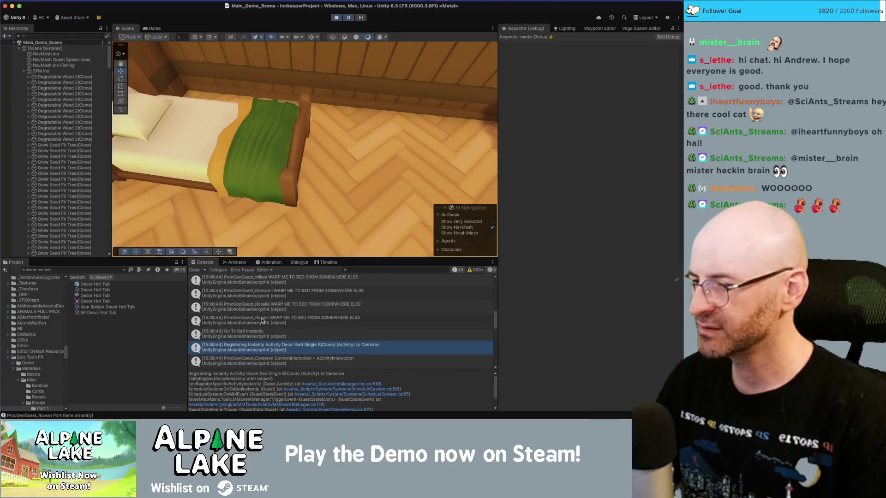
double_click(272, 349)
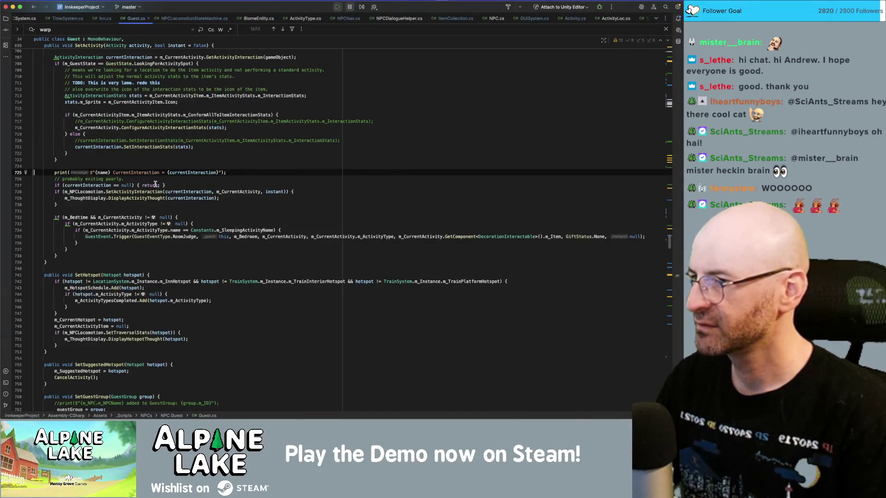
scroll(147, 233, up, 2)
scroll(147, 235, up, 2)
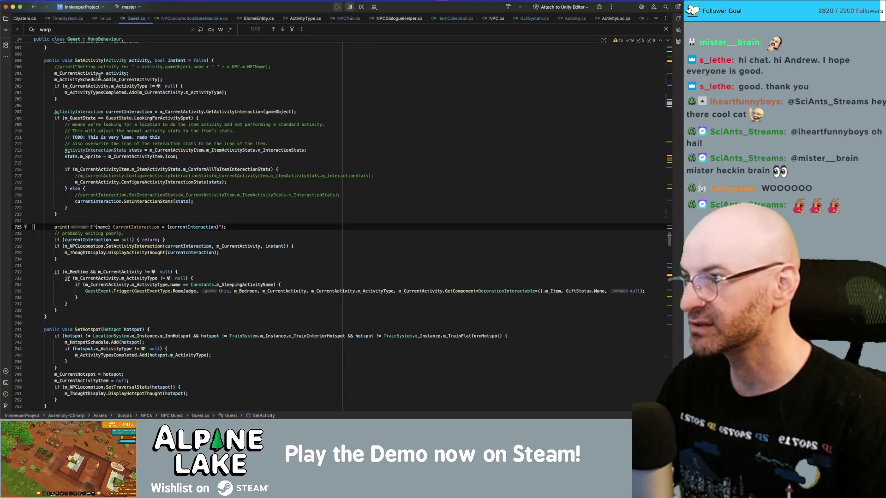
scroll(107, 138, up, 1)
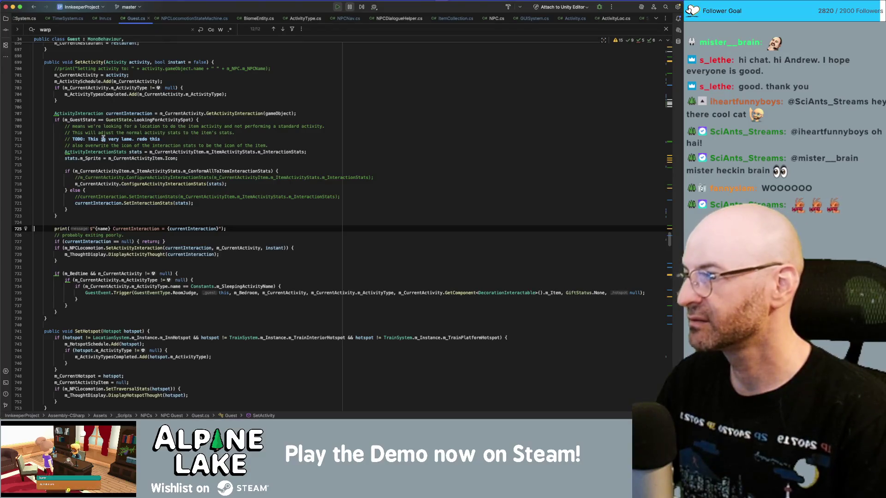
mouse_move(96, 152)
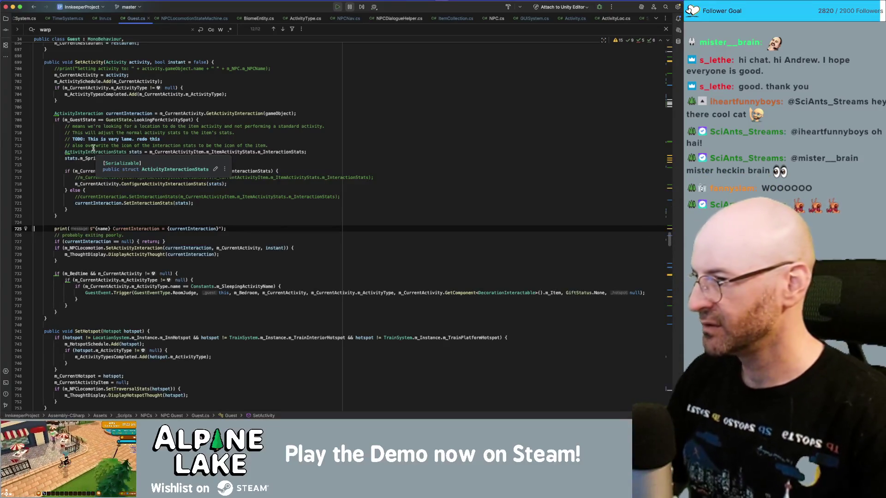
click(122, 248)
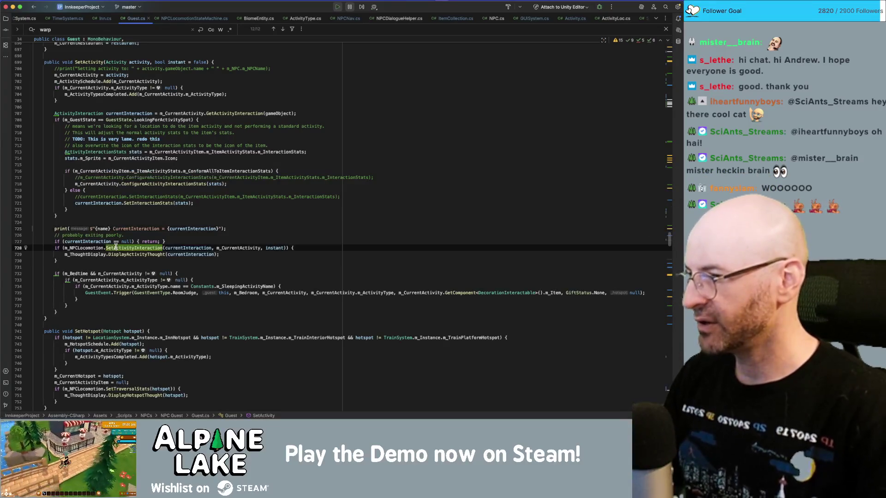
super+click(161, 249)
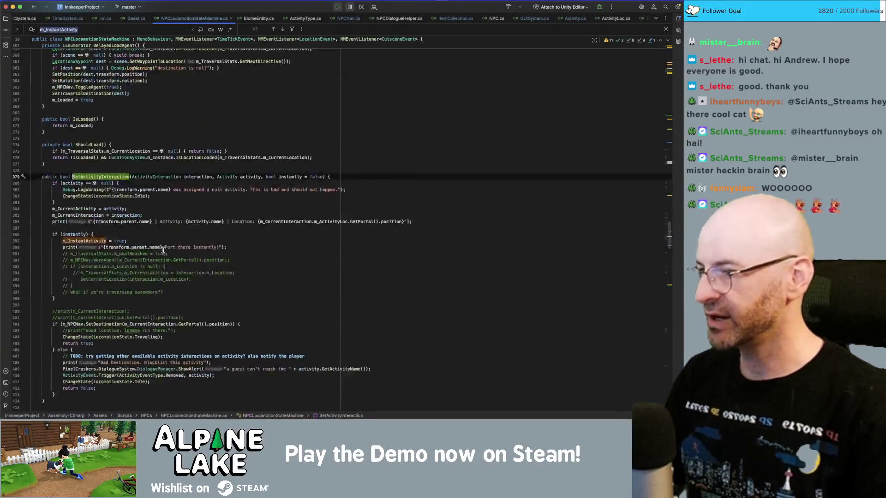
double_click(290, 177)
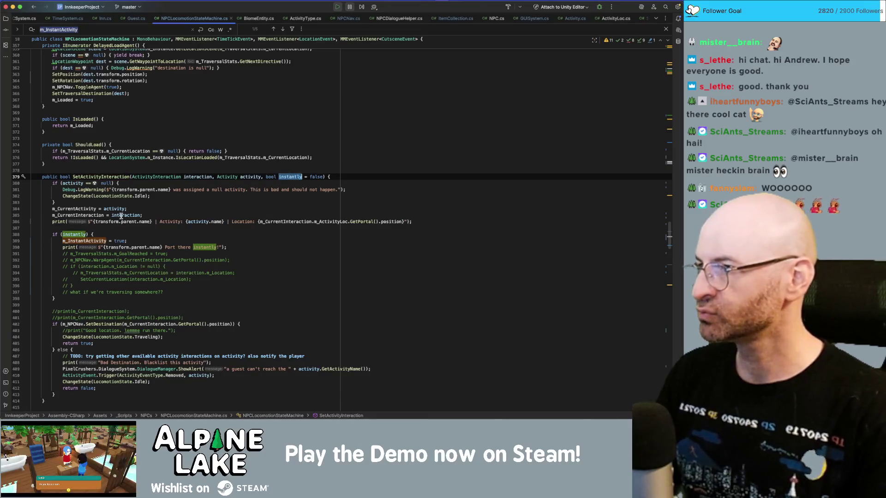
mouse_move(121, 216)
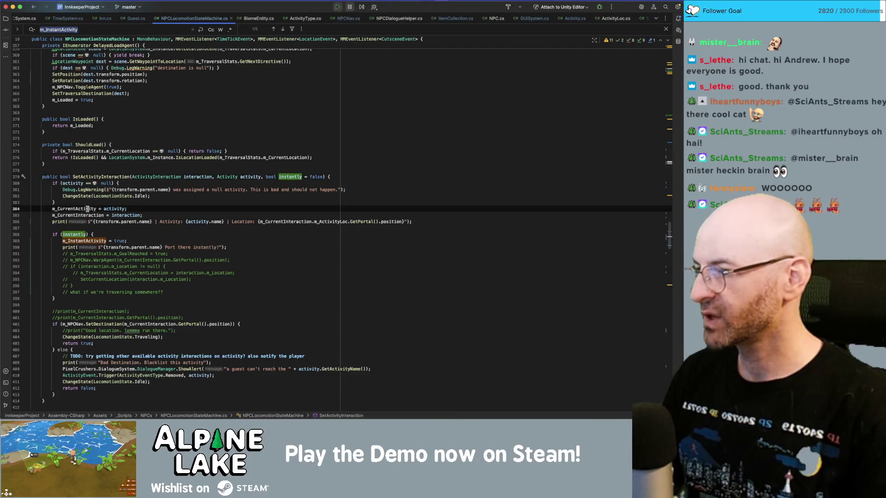
double_click(85, 216)
click(86, 242)
click(86, 248)
double_click(81, 215)
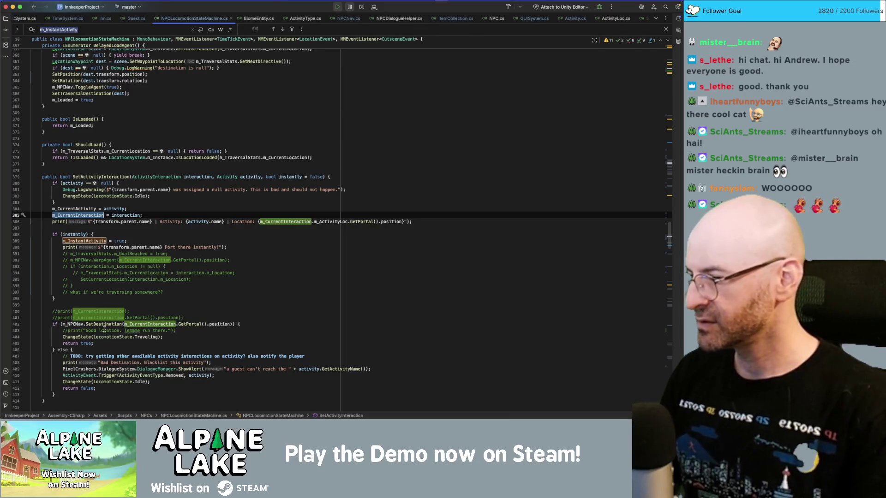
click(144, 311)
click(142, 318)
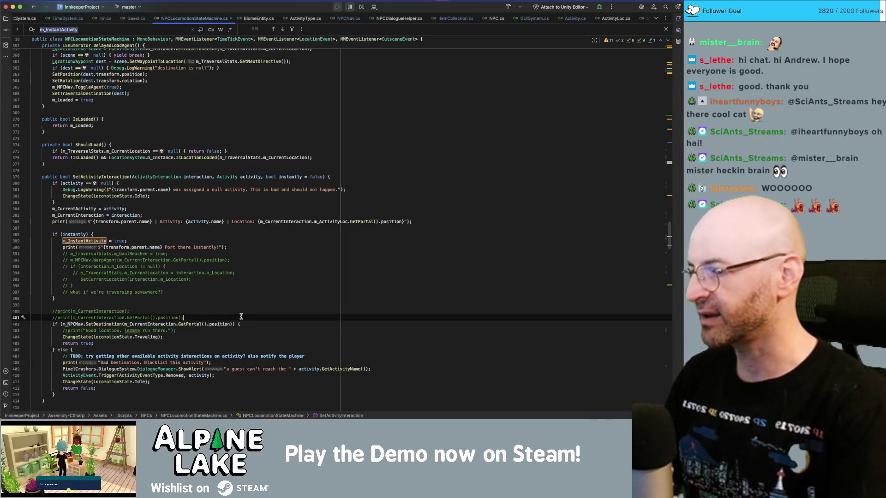
Add an if (instantly) block calling ChangeState(LocomotionState.Activity) and returning true.
key(Return)
text(if(instantly){)
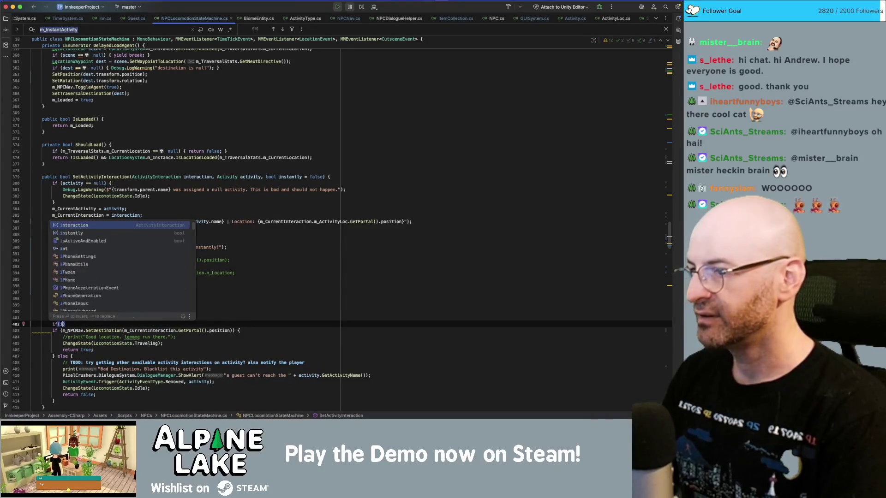
key(Return)
text(angestate)
key(Return)
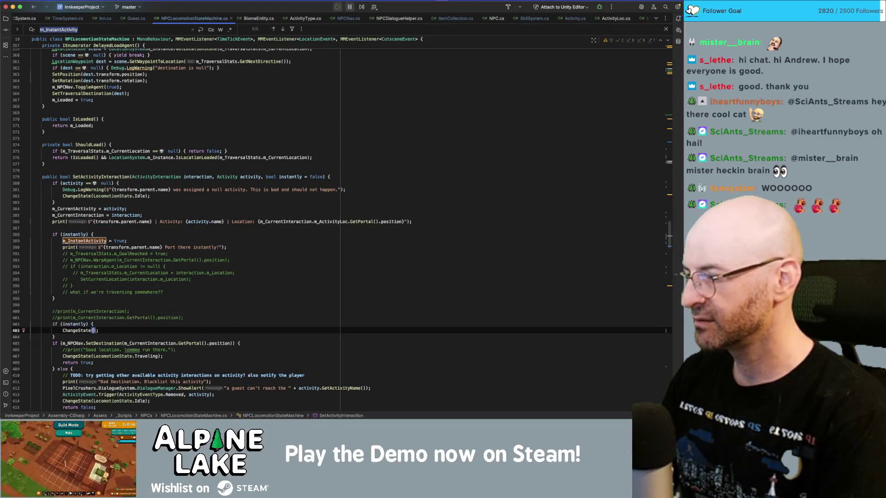
key(Return)
text(.act)
key(Return)
key(End)
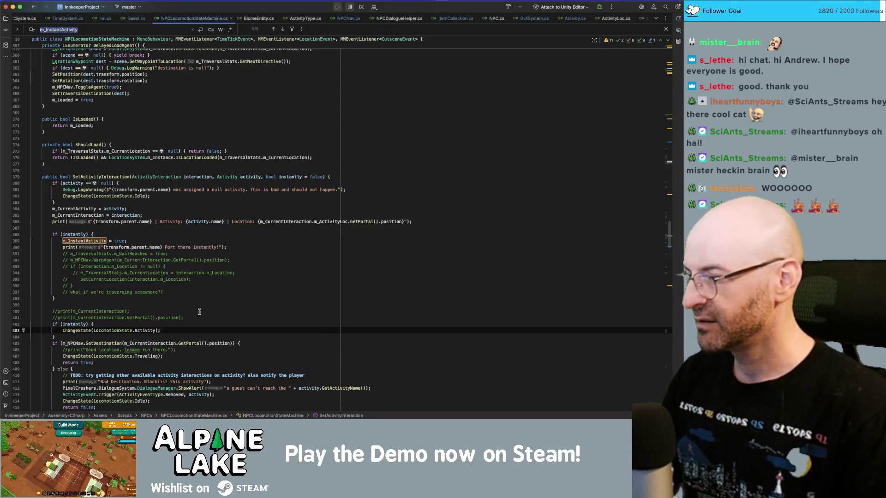
key(Return)
text(return true;)
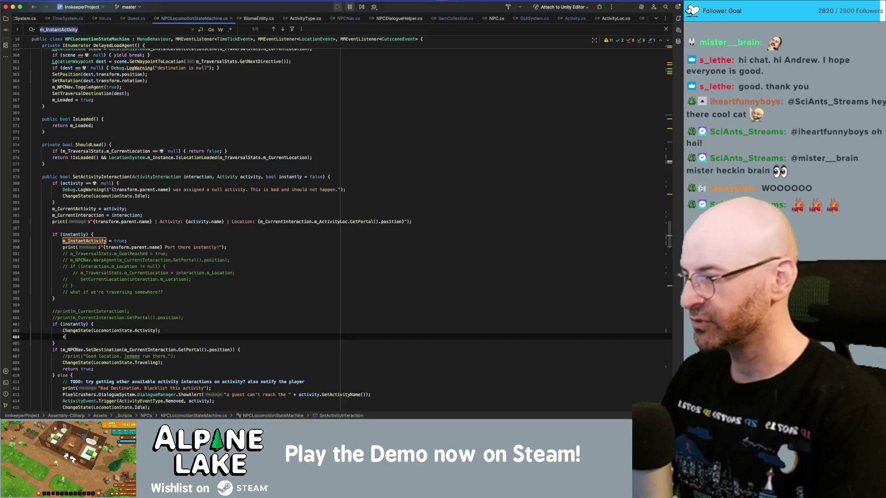
Move the ChangeState and return lines into the earlier instantly block and delete the duplicate check.
scroll(183, 327, down, 1)
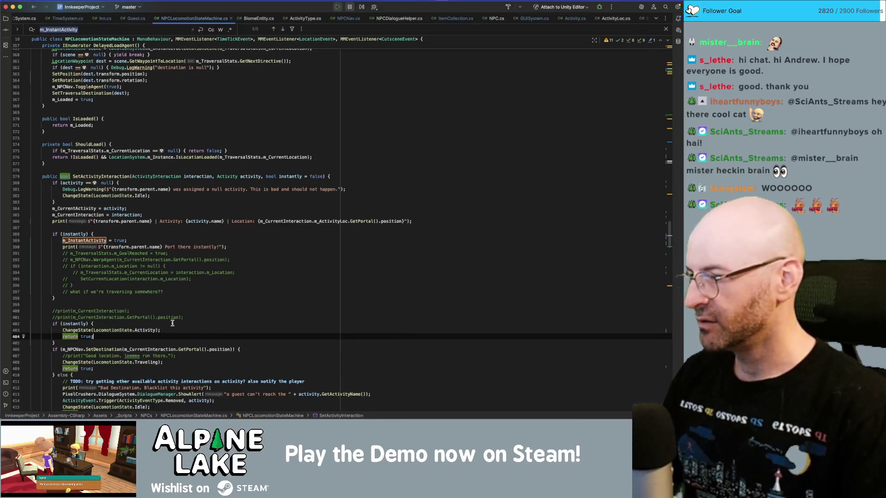
click(187, 304)
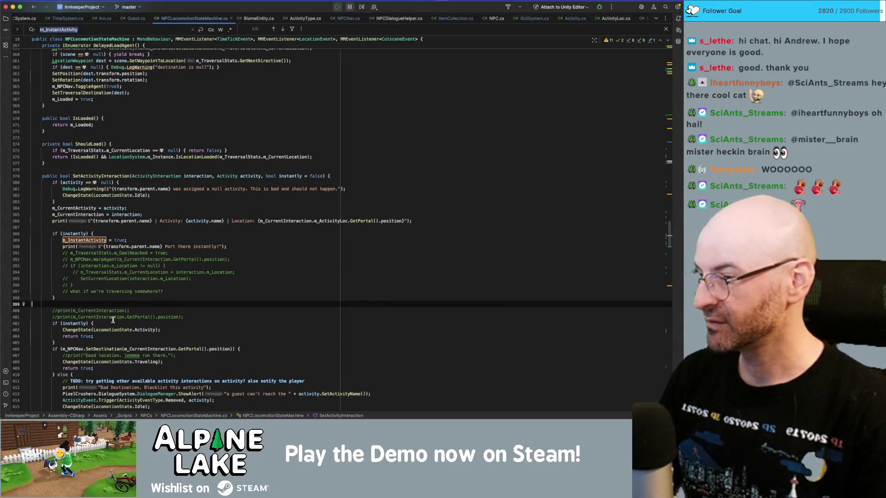
click(113, 320)
key(alt+Up)
key(alt+shift+Up)
key(alt+shift+Up)
key(alt+shift+Up)
key(alt+shift+Up)
key(Down)
key(Down)
key(Down)
key(alt+Up)
key(super+BackSpace)
key(Up)
key(Up)
key(Up)
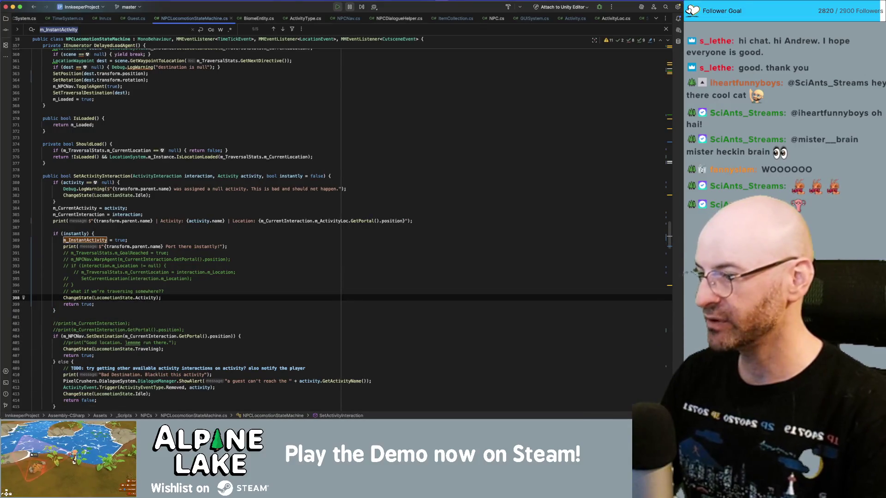
click(197, 311)
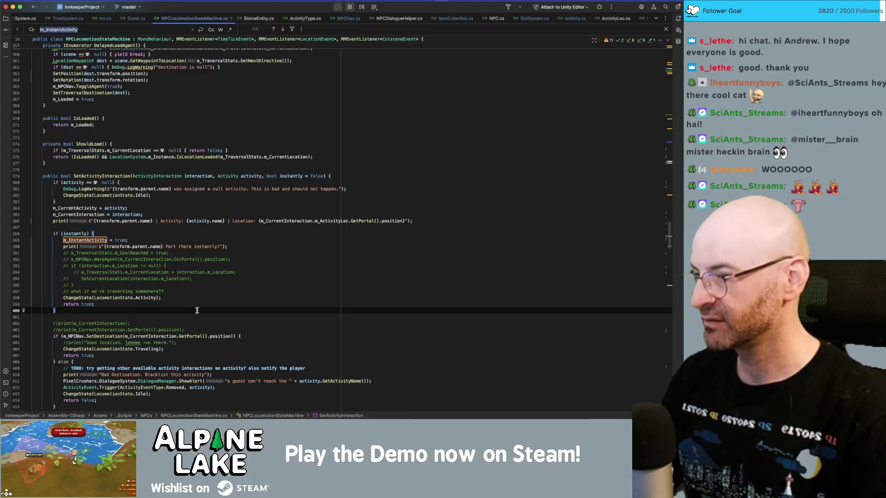
key(super+Tab)
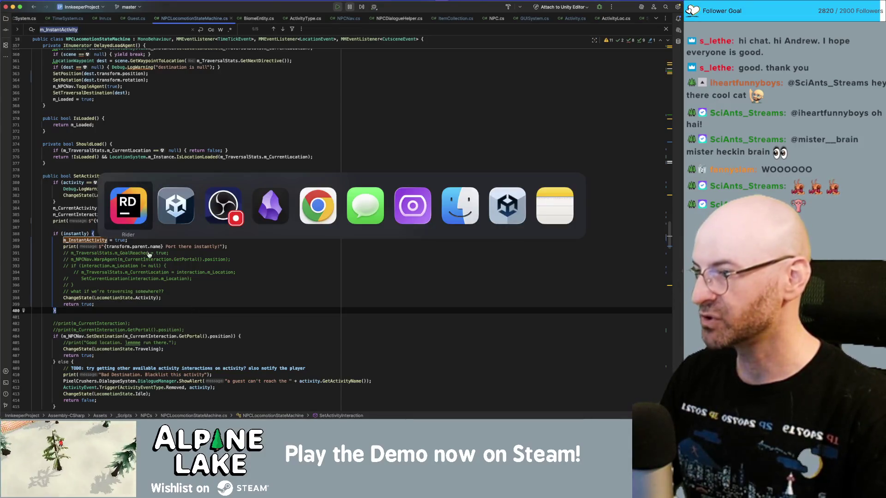
click(113, 297)
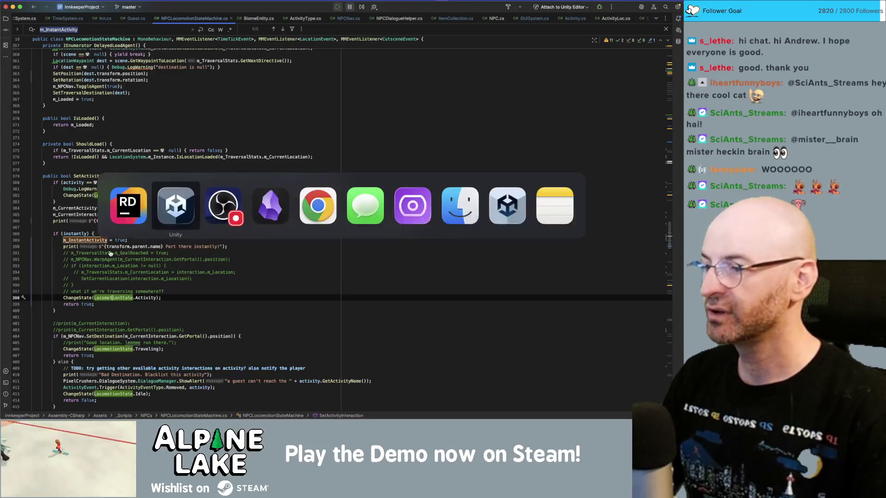
In Unity, stop the running game so scripts recompile, then start Play mode again.
key(super+Tab)
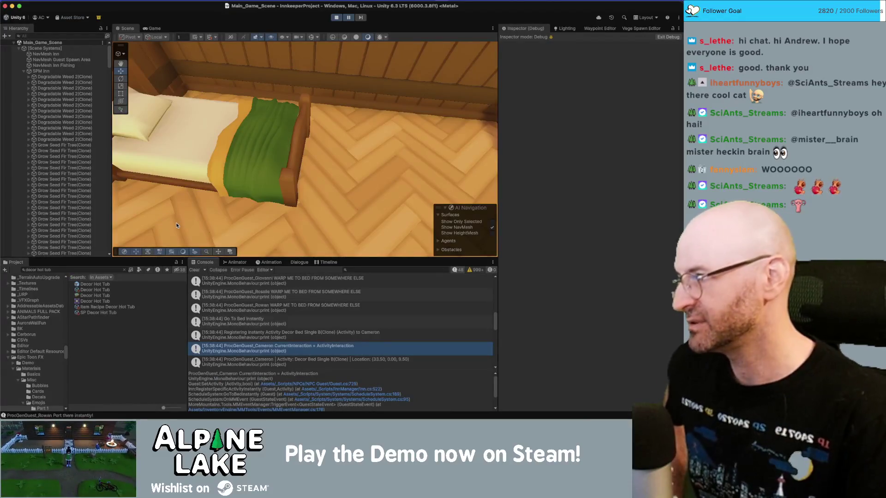
click(336, 18)
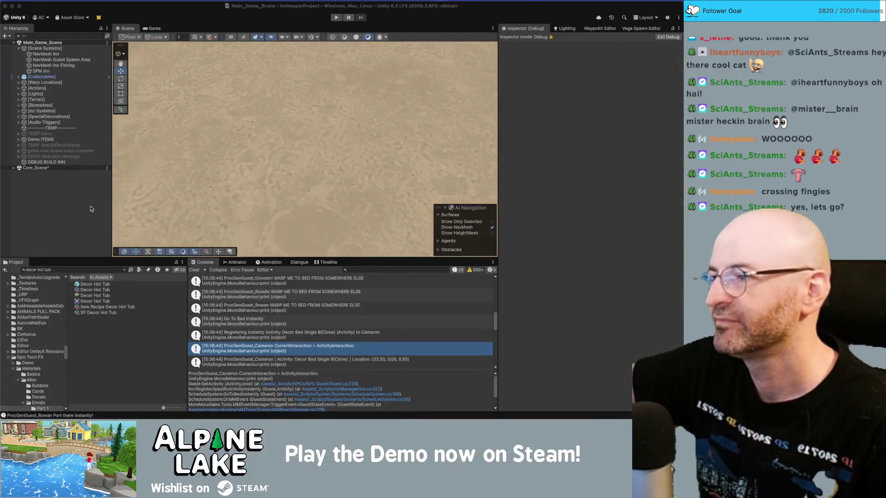
click(336, 17)
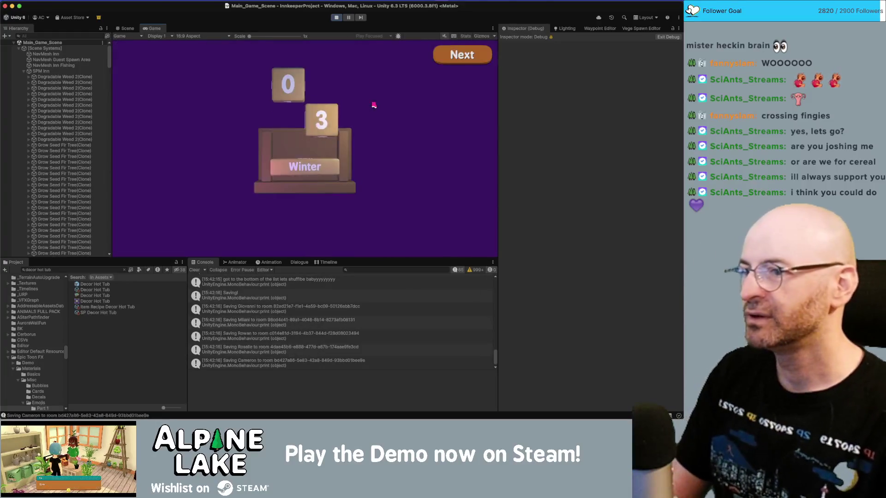
Advance past the Winter day-change screen.
click(441, 64)
Continue from the totals into Thu 4th Year 1 and walk the player north into the inn.
click(442, 63)
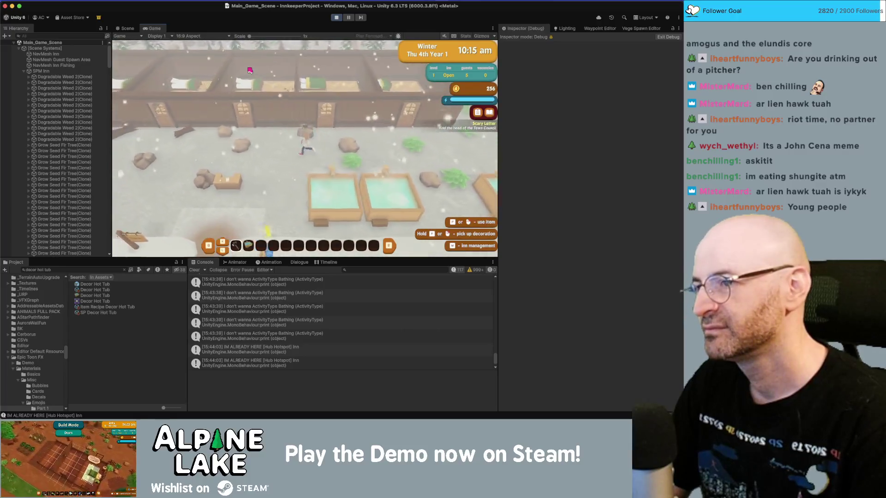
key(w)
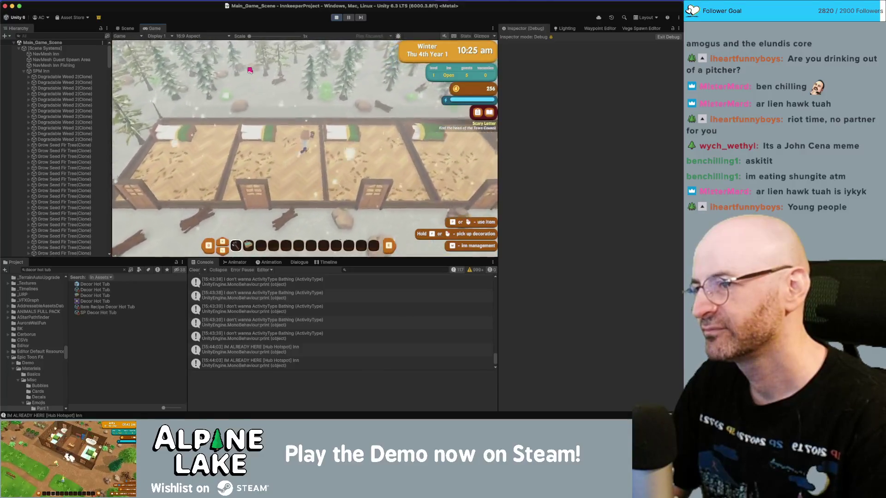
key(a)
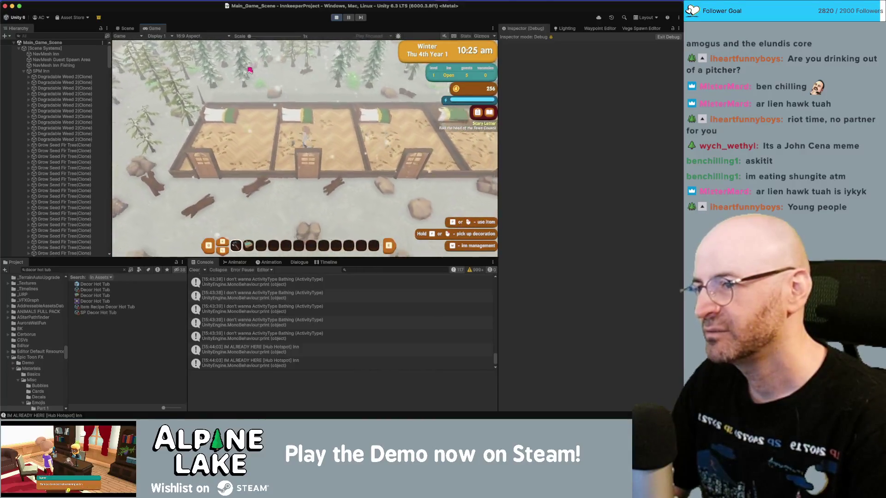
key(w)
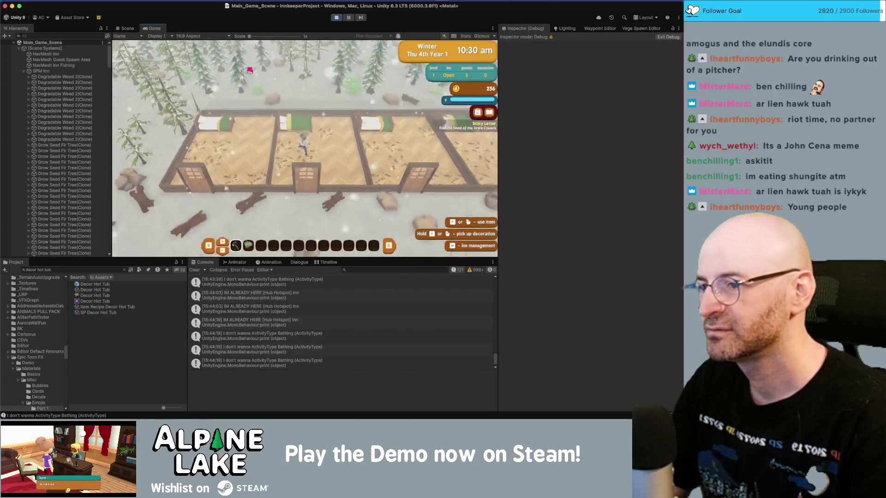
key(s)
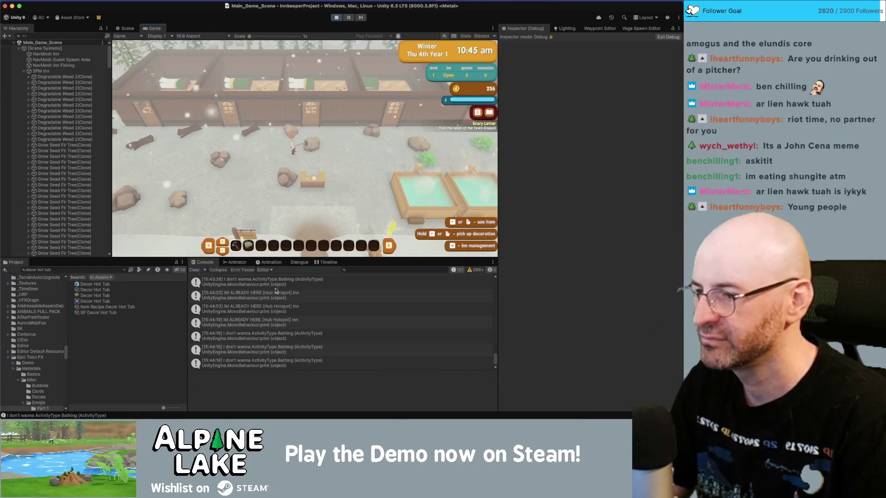
scroll(273, 291, up, 2)
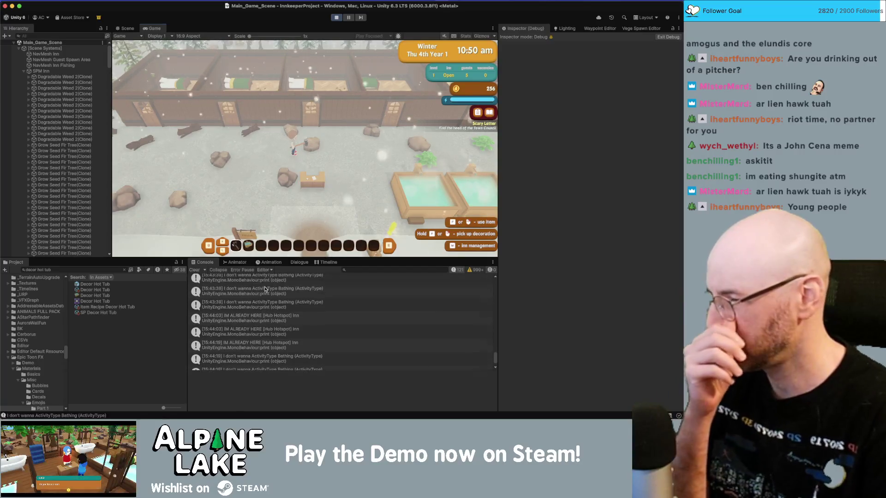
scroll(268, 304, up, 3)
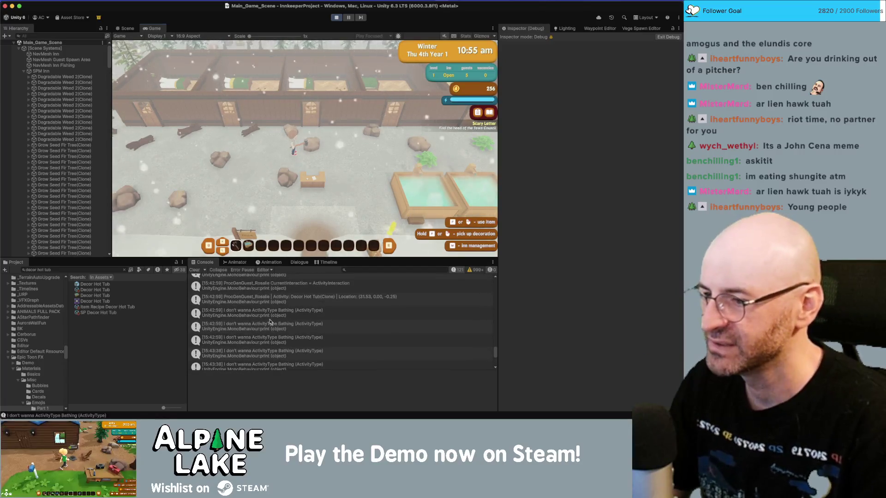
scroll(269, 322, down, 5)
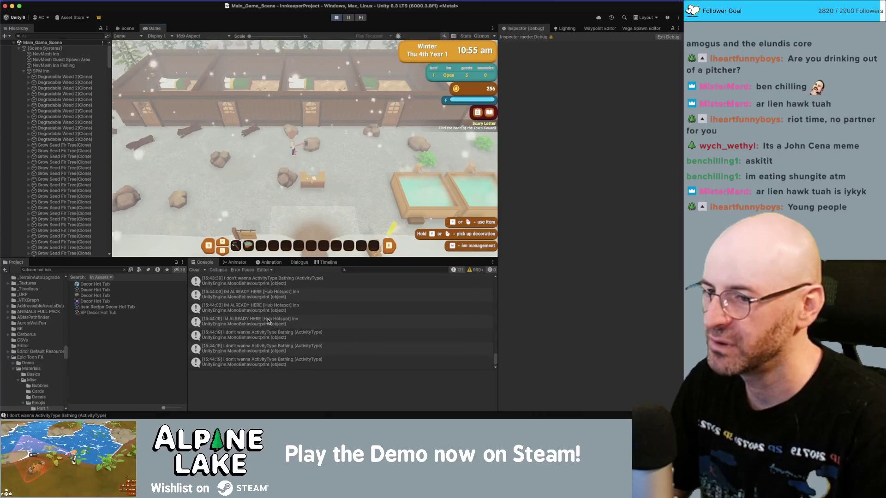
click(318, 186)
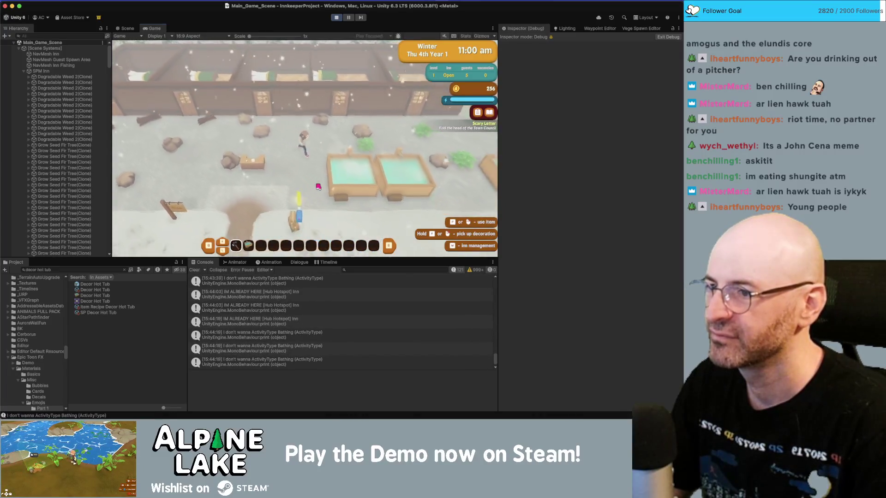
click(275, 310)
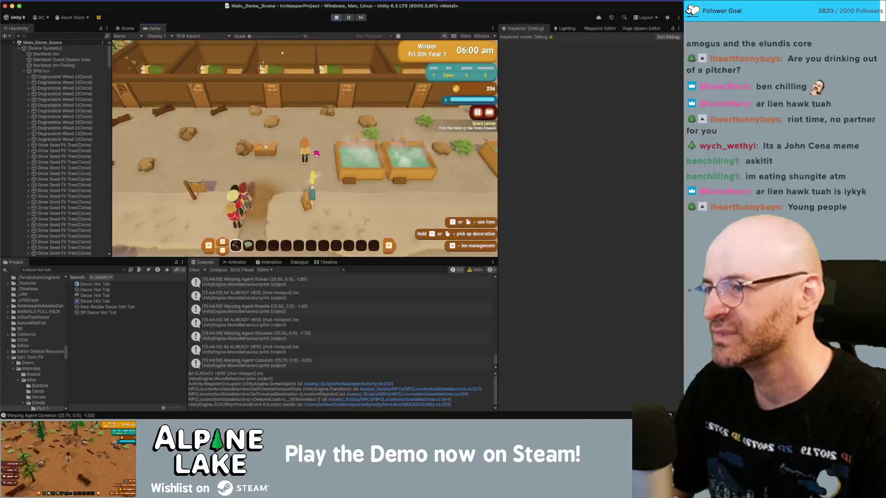
key(a)
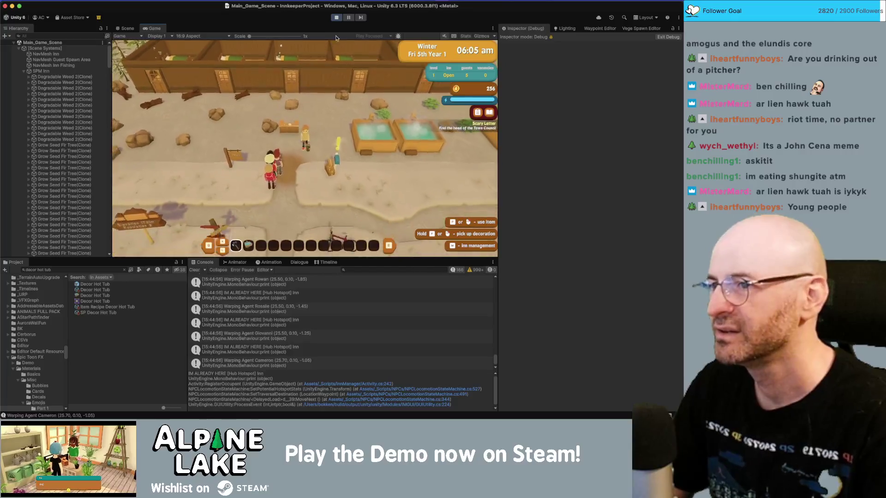
Pause the game, select guest Rosalie at the hub via Scene and Hierarchy, then stop Play mode.
click(348, 17)
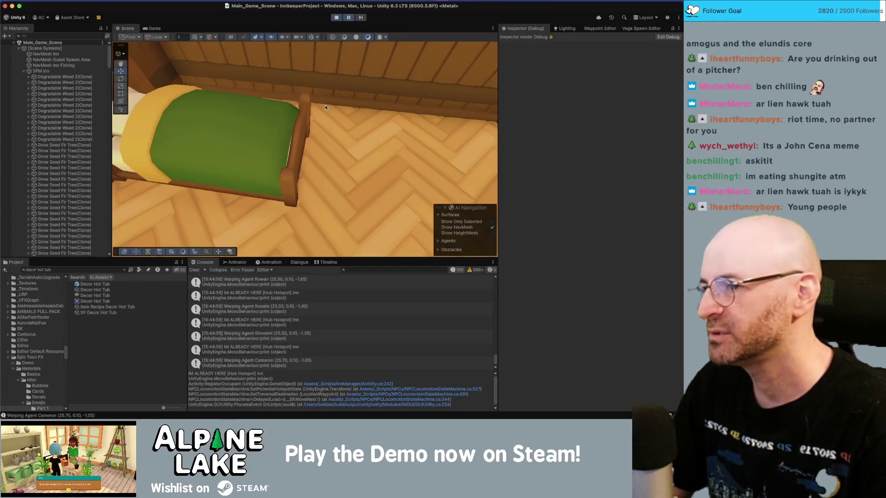
scroll(350, 98, down, 10)
drag(350, 98, 271, 130)
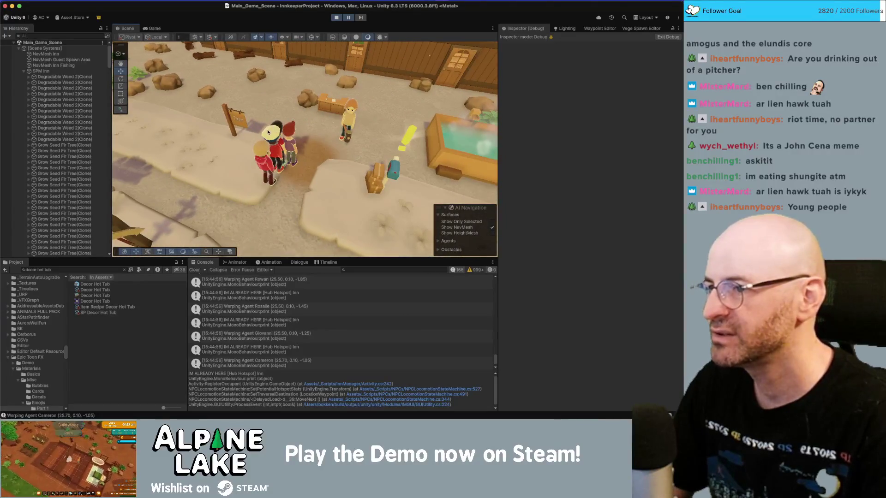
click(272, 131)
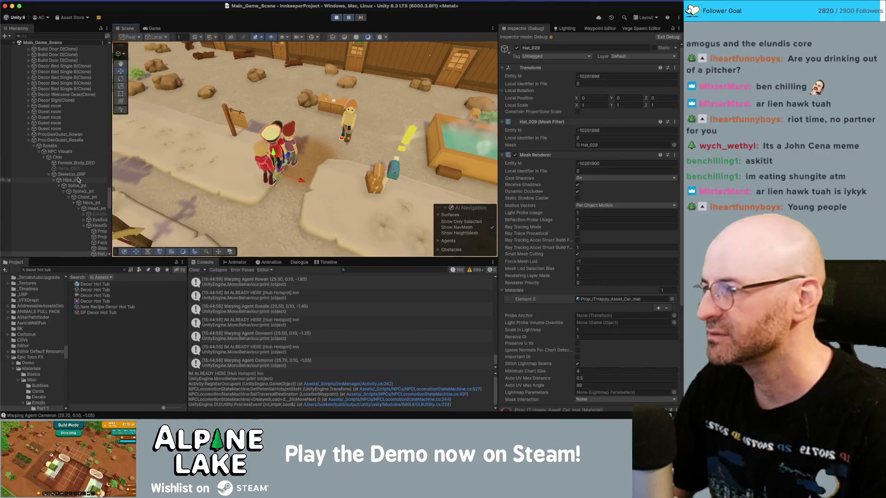
click(56, 146)
key(Left)
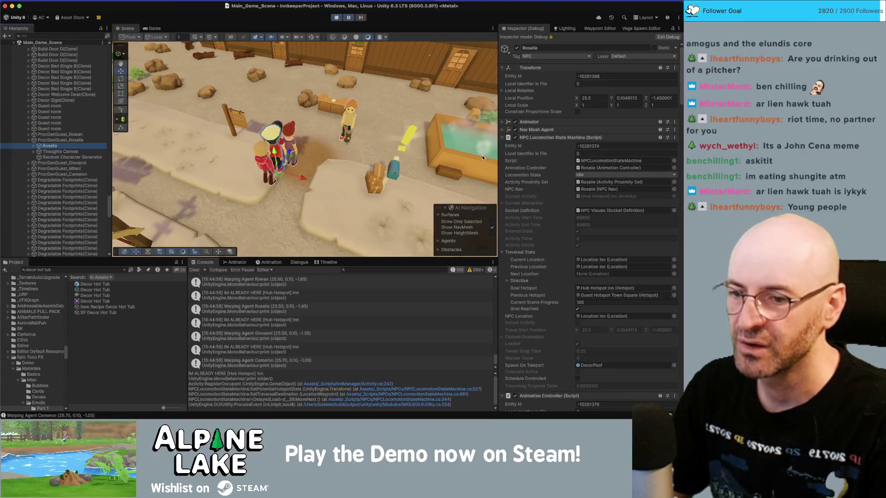
click(335, 17)
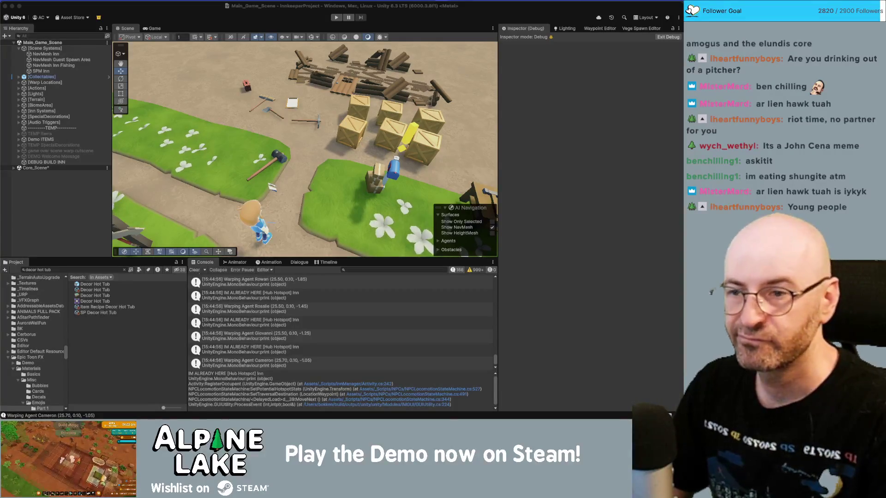
Select the PathwayCross tile in the Scene and start Play mode again.
click(301, 195)
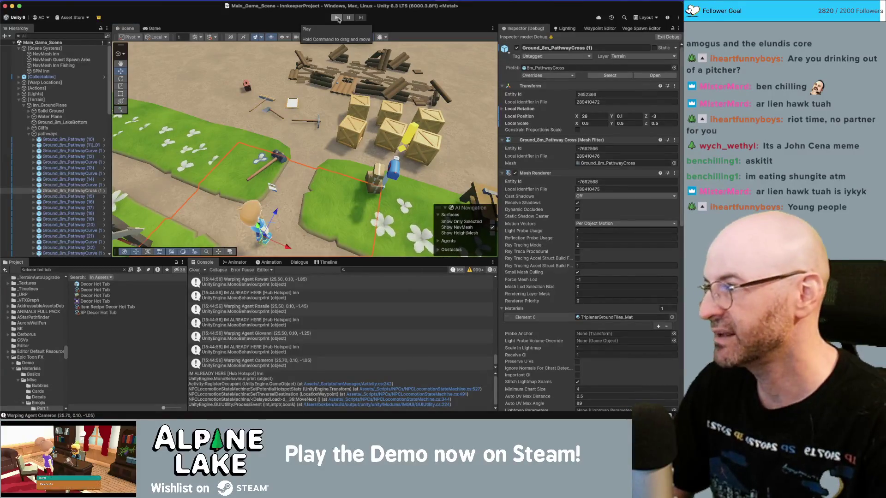
click(338, 18)
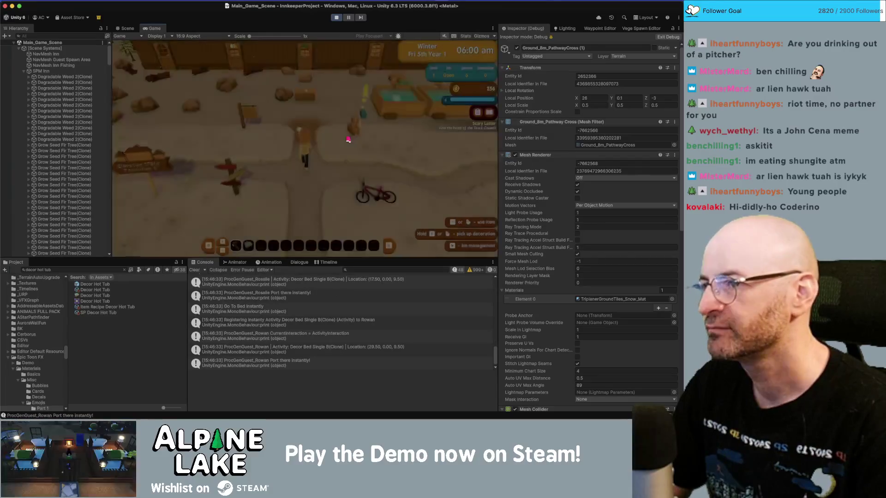
Walk the player across the inn floor and zoom the view out.
key(s)
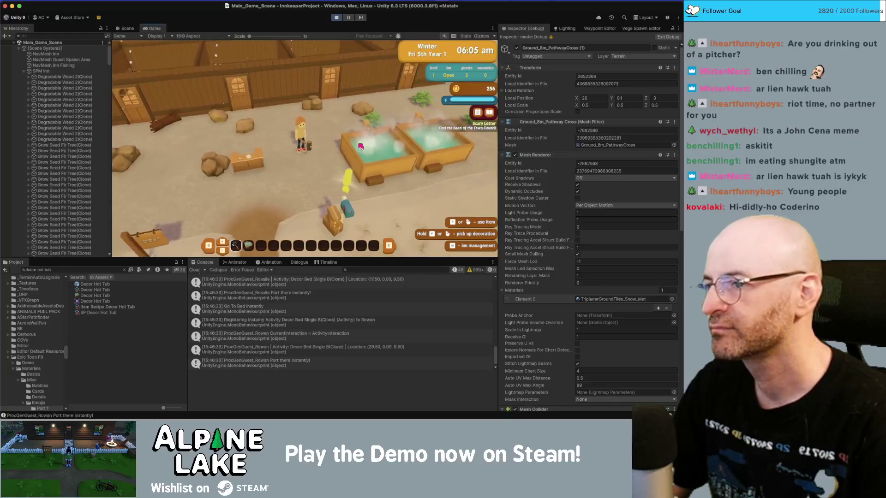
scroll(360, 146, down, 3)
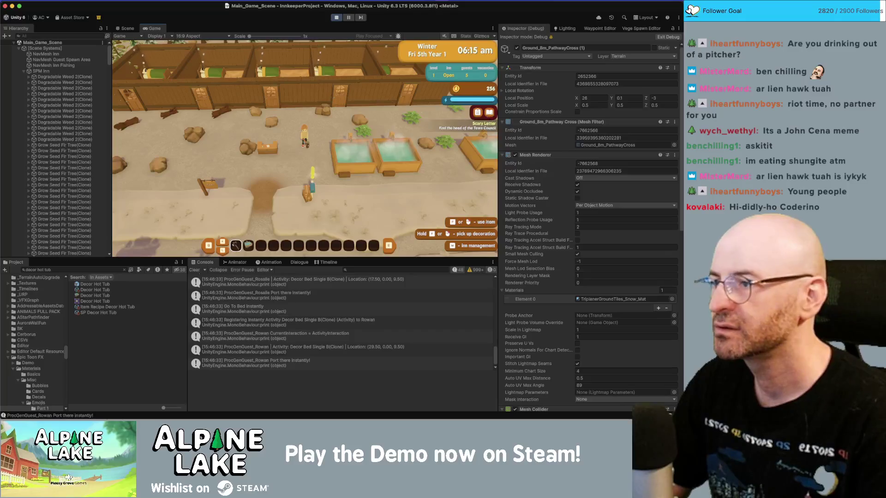
scroll(66, 118, down, 10)
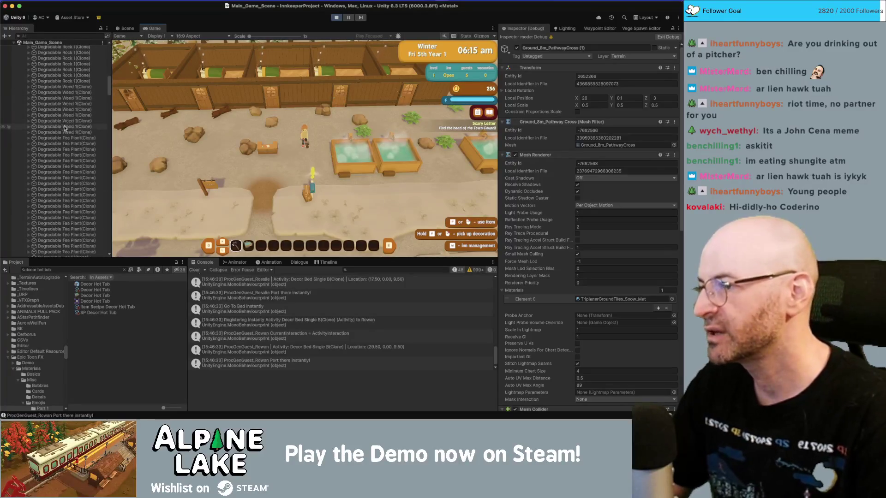
scroll(66, 118, down, 15)
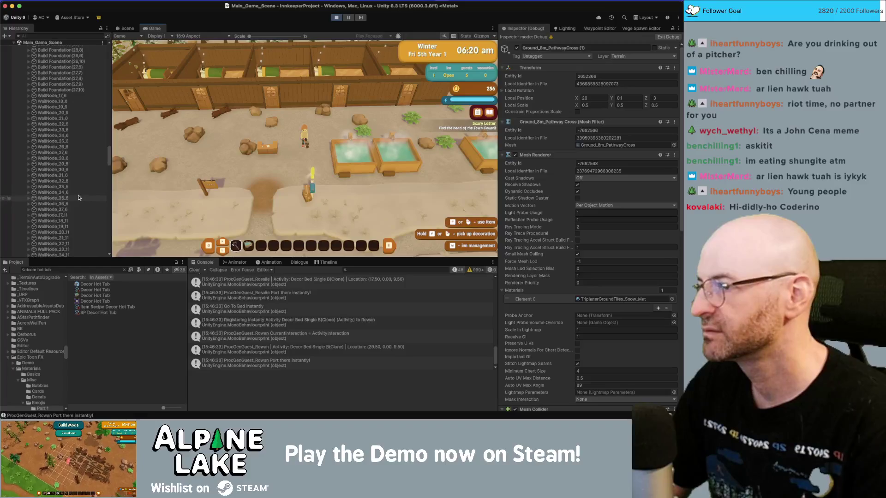
scroll(79, 198, down, 8)
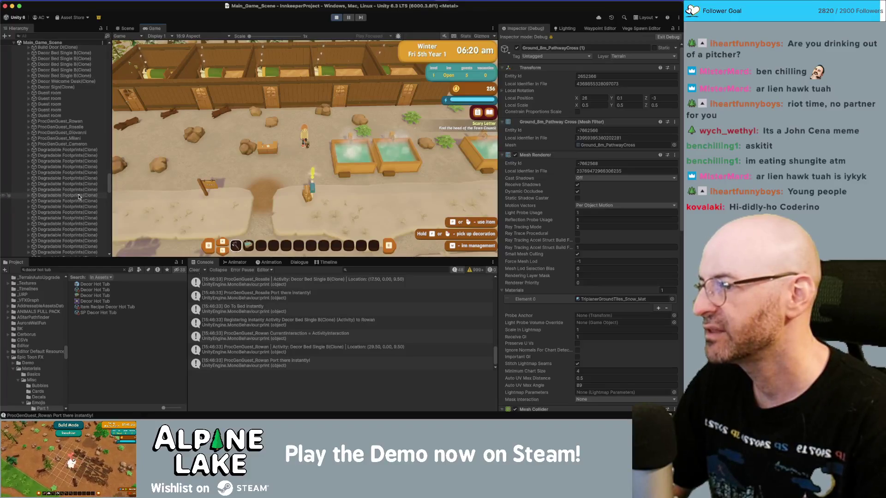
Inspect ProcGenGuest_Giovanni, then expand ProcGenGuest_Cameron and inspect its Cameron child's locomotion state.
click(69, 133)
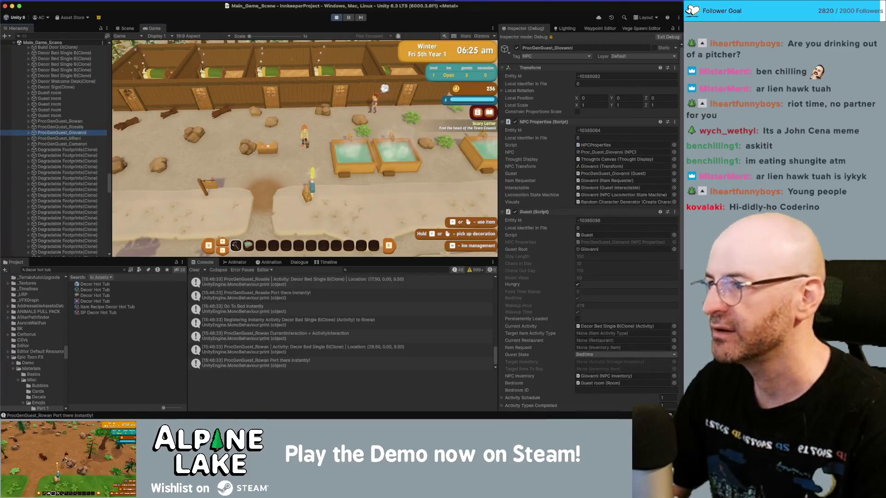
click(29, 144)
click(52, 150)
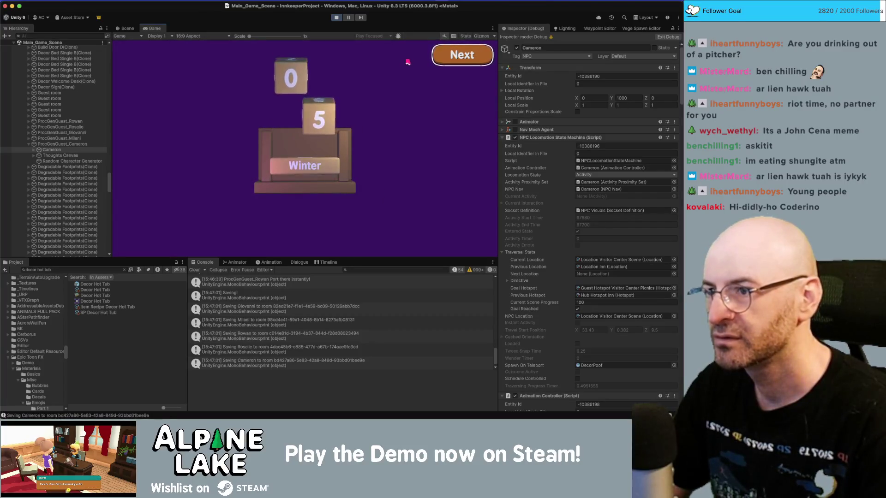
Advance past the day card, guest summary and totals into the next day.
click(456, 54)
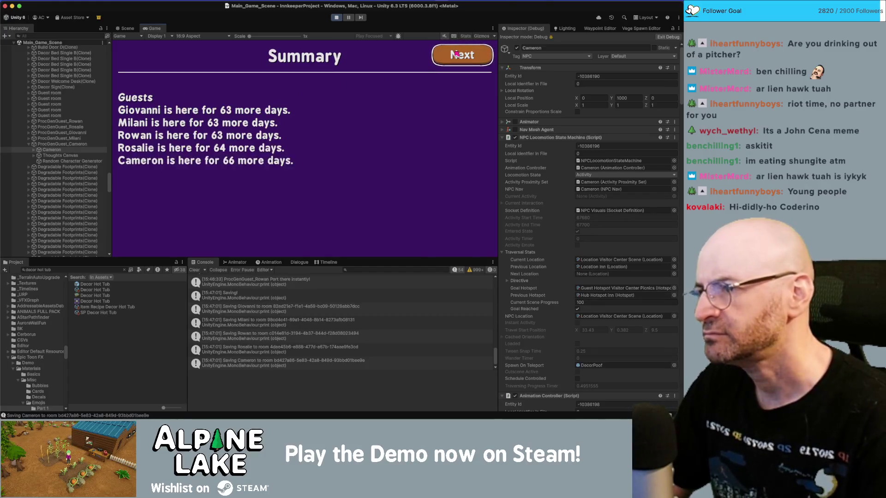
click(455, 54)
click(456, 54)
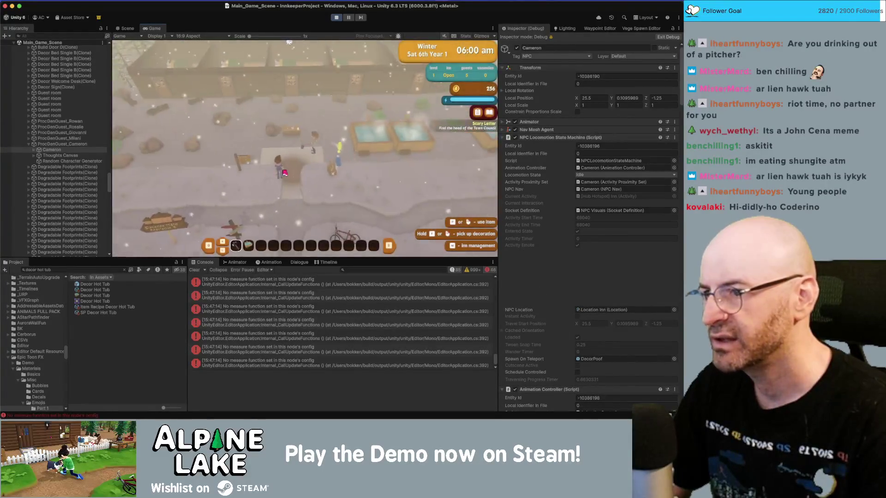
Walk the player toward the mailbox, then click through the next day change to Sun 7th.
key(d)
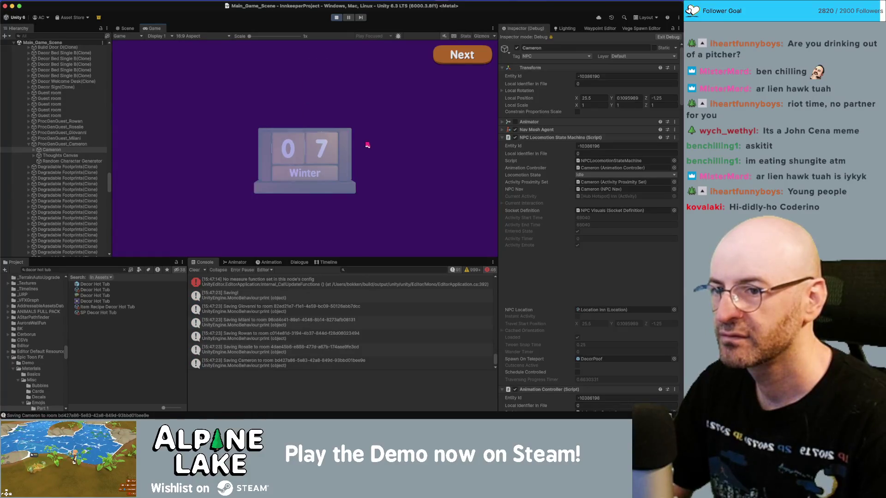
click(444, 69)
click(443, 69)
click(441, 70)
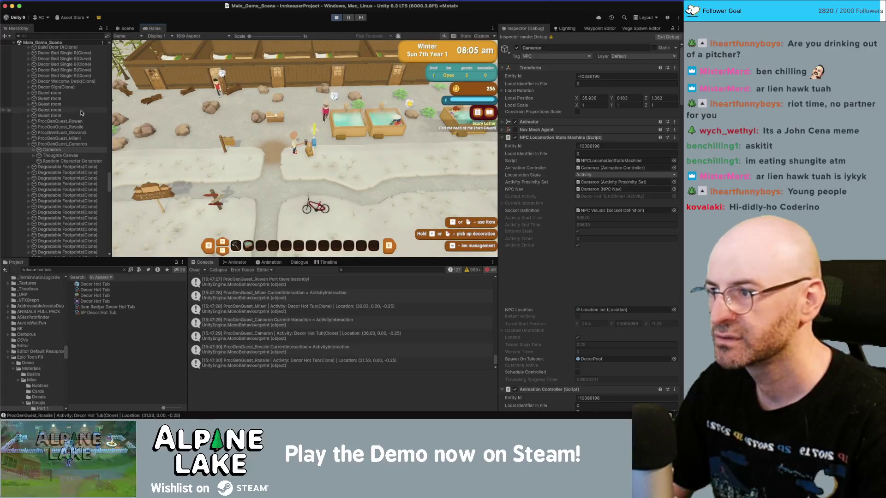
Inspect guests Milani and Giovanni, then open the in-game mailbox with M and close it.
click(97, 137)
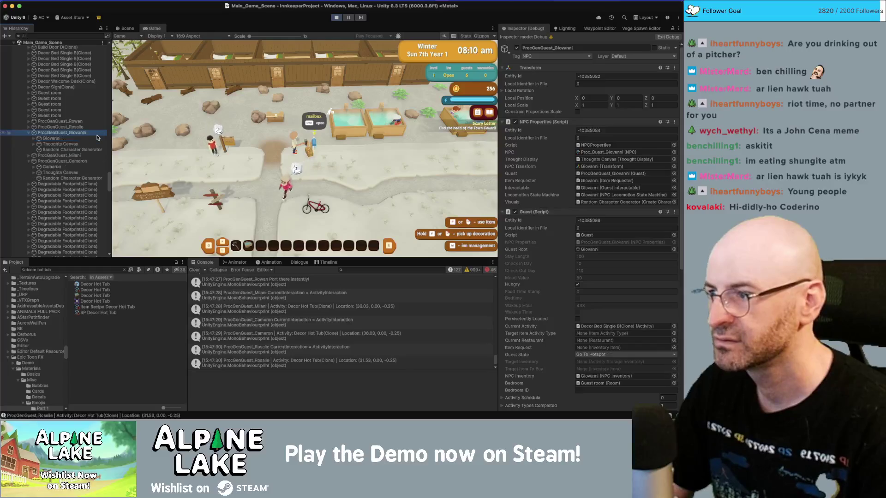
click(97, 138)
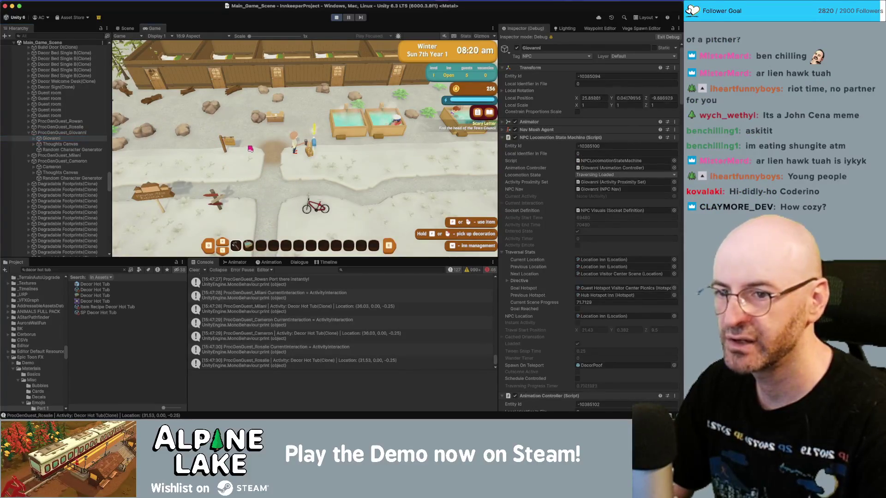
key(m)
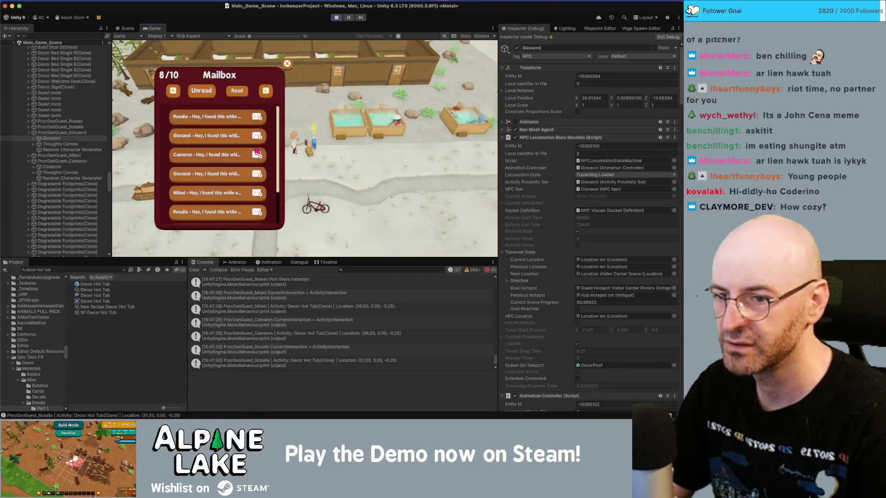
click(285, 65)
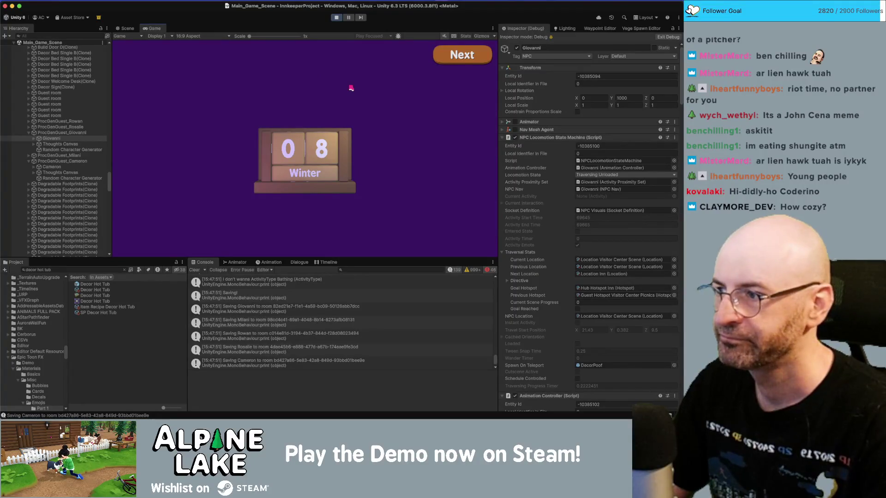
Inspect Cameron and Giovanni, then advance through the day card, summary and totals to Mon 8th.
click(66, 169)
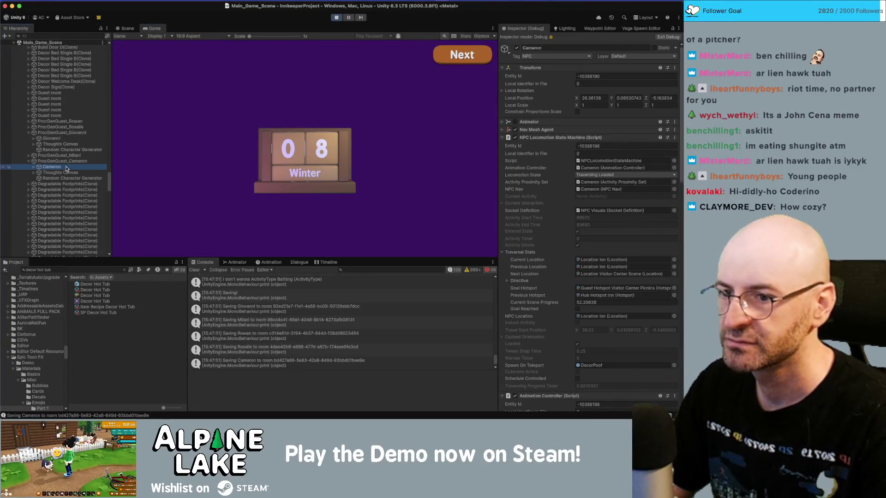
click(61, 139)
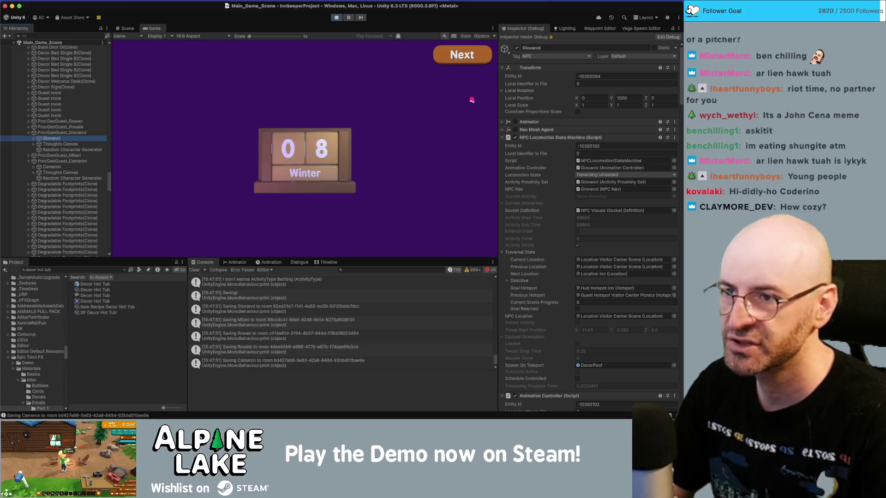
click(457, 65)
click(457, 64)
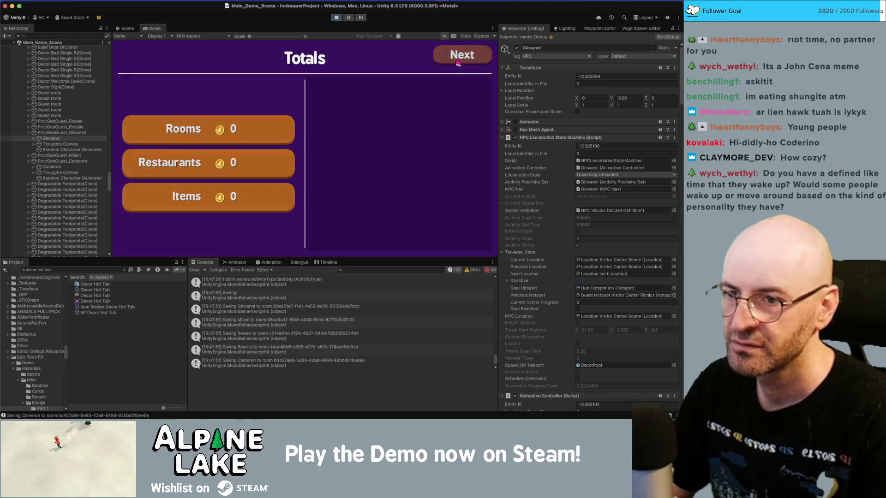
click(457, 63)
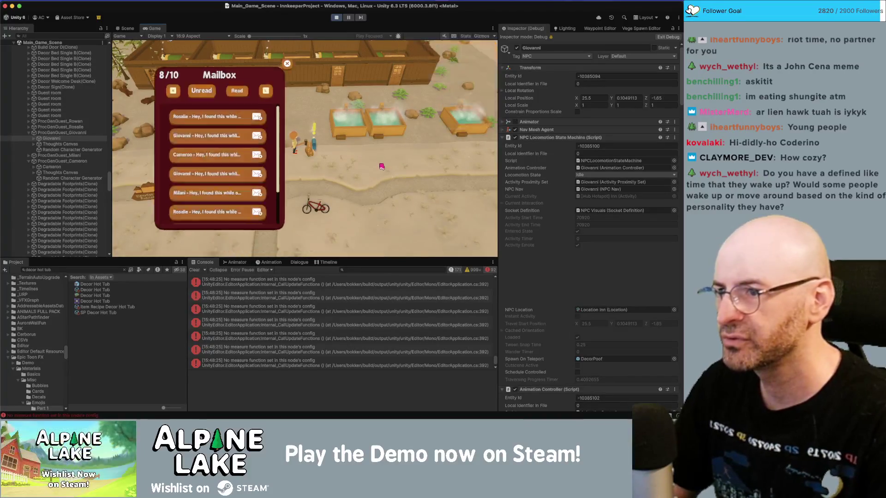
Close the mailbox and bring the Innkeep Miro board in Chrome to the front.
click(287, 63)
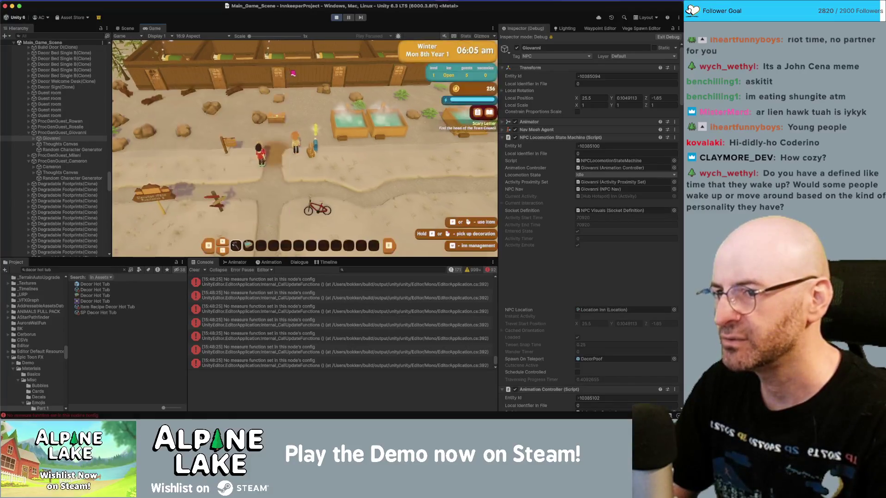
key(super+Tab)
key(super+Tab)
key(super+Tab)
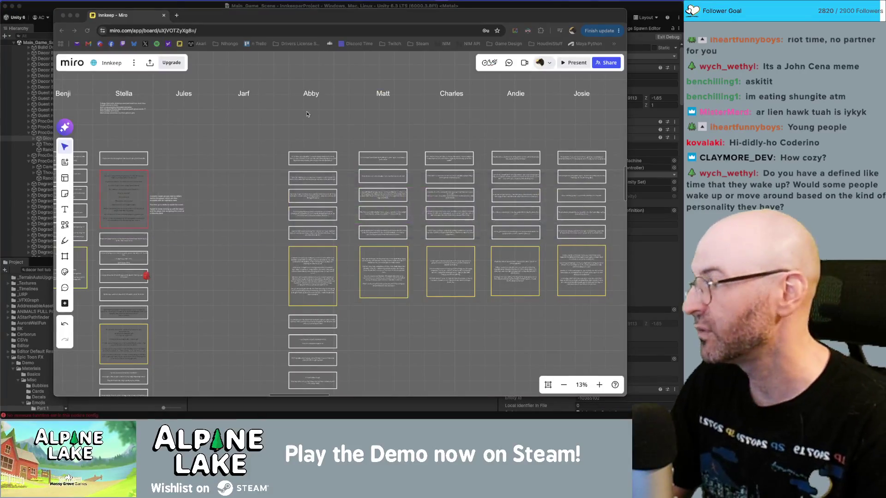
key(super+Tab)
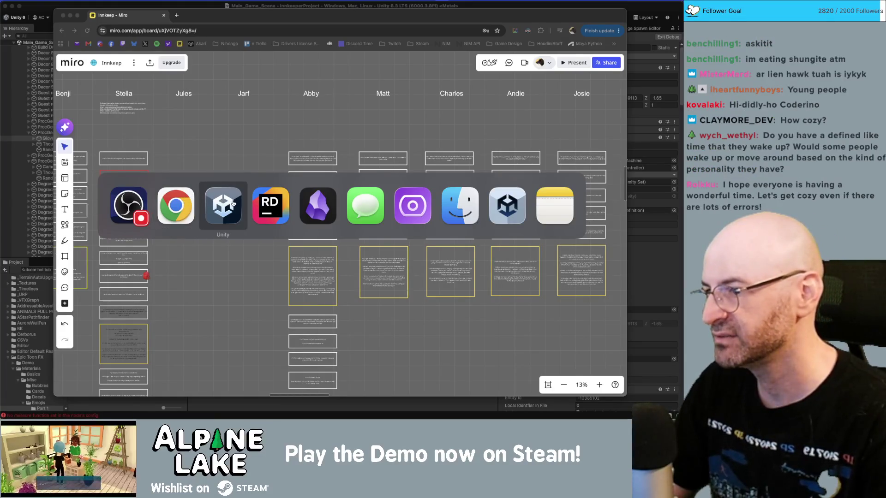
Bring up Rider at SetActivityInteraction in NPCLocomotionStateMachine.cs.
click(256, 202)
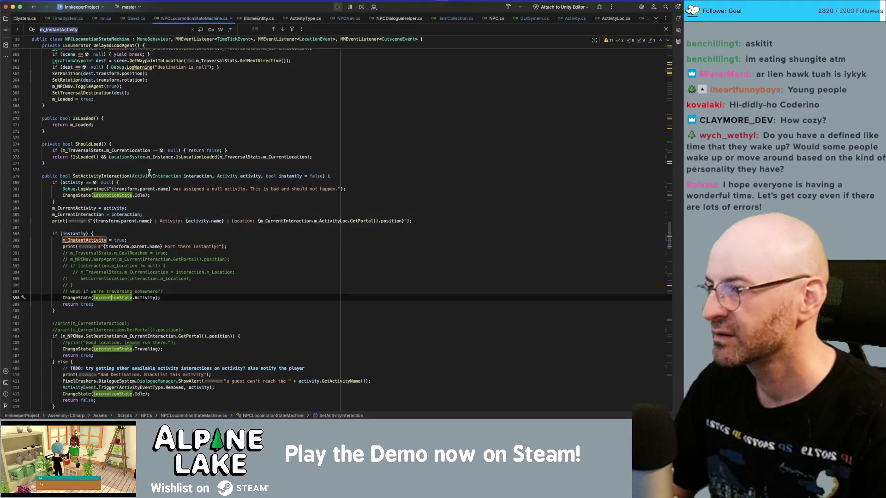
Search NPCLocomotionStateMachine.cs for LocomotionState.Activity and step through its matches.
scroll(131, 277, down, 1)
double_click(144, 287)
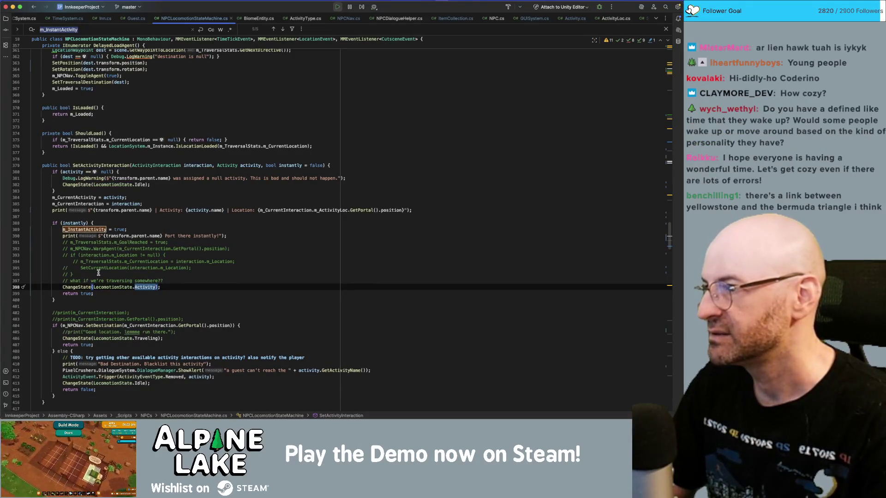
scroll(138, 282, up, 1)
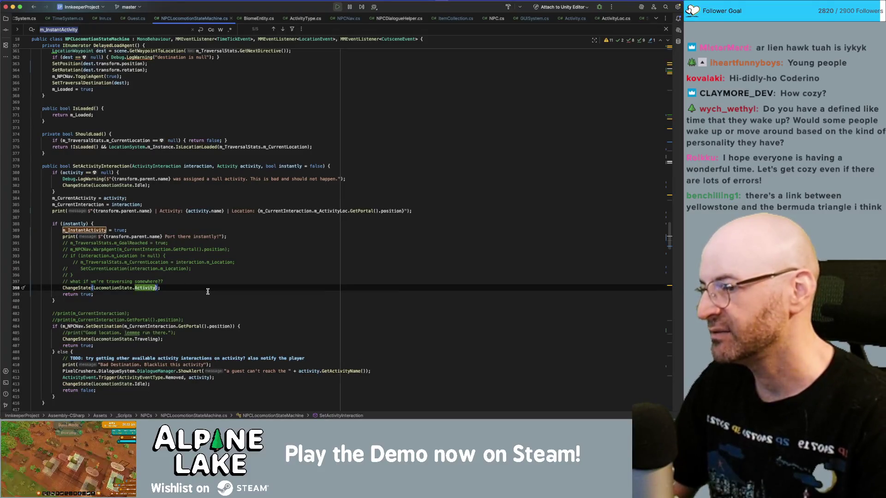
key(alt+Up)
key(super+f)
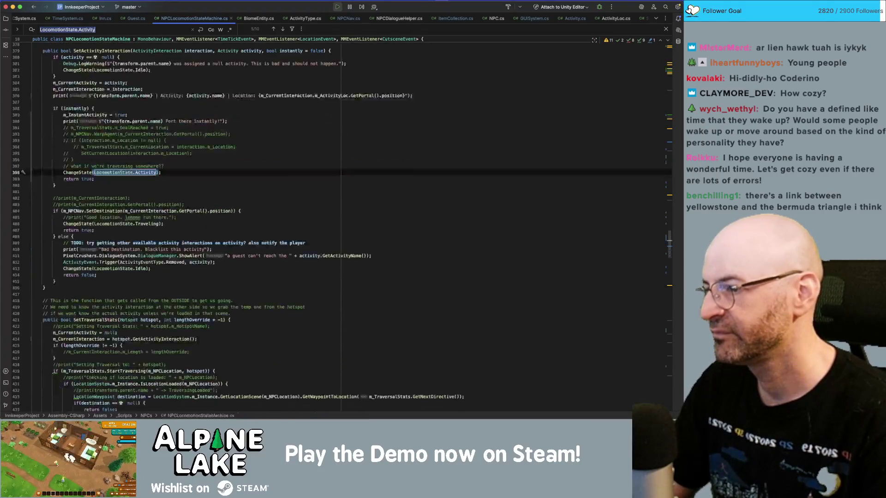
key(Return)
key(Return)
key(Return)
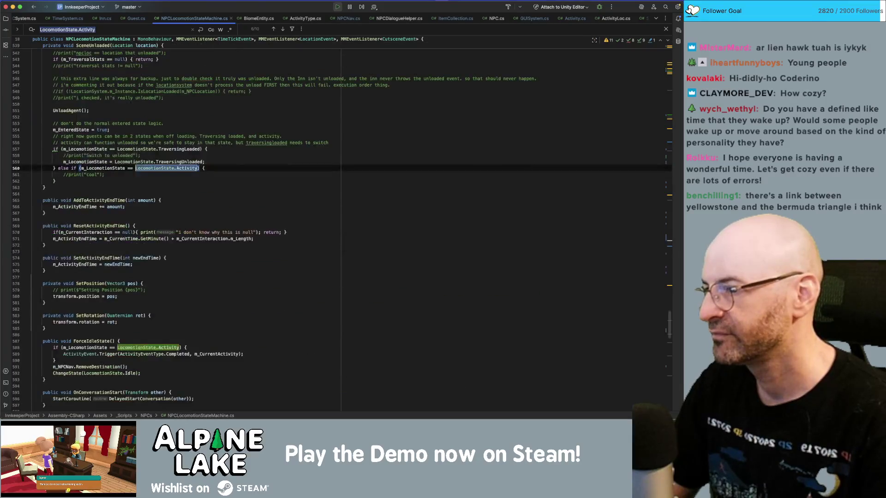
key(Return)
key(Return)
key(Return)
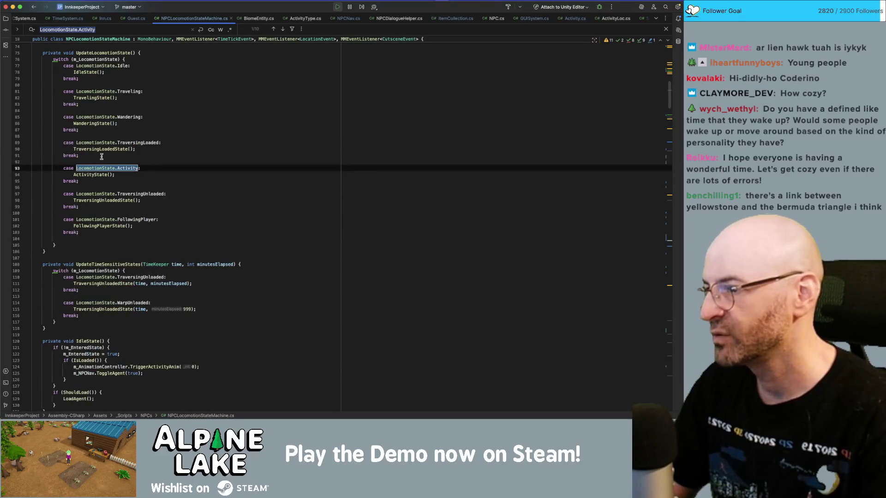
Go to the ActivityState() method definition and read down through it.
super+click(96, 173)
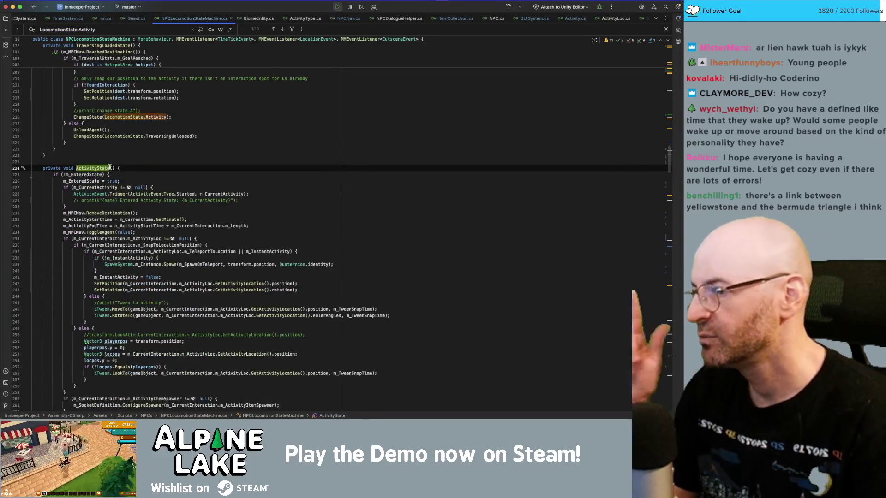
scroll(109, 184, down, 3)
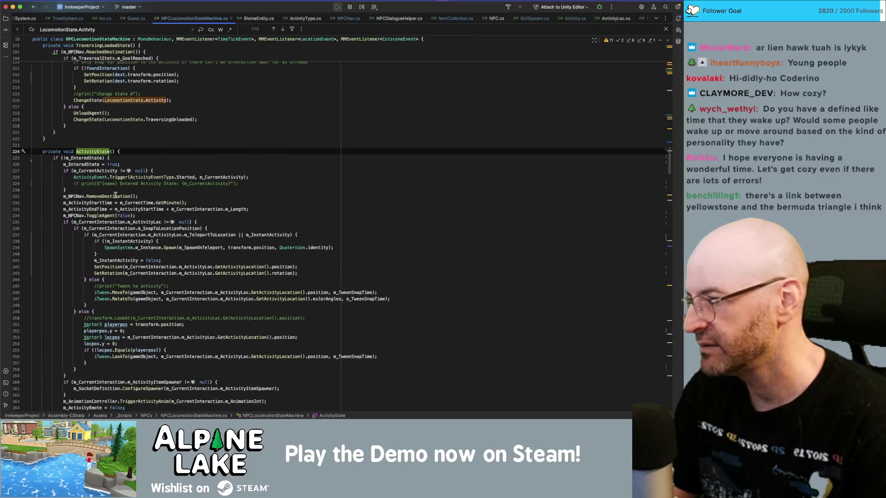
scroll(116, 200, down, 5)
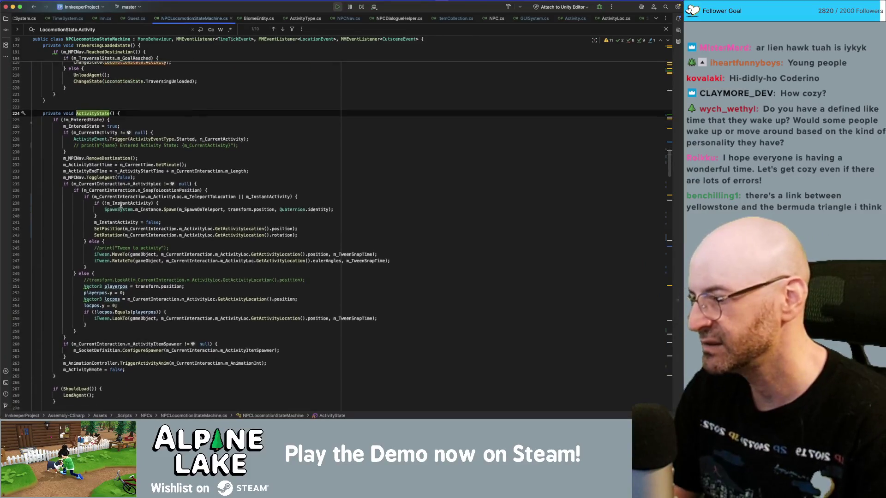
scroll(121, 204, down, 5)
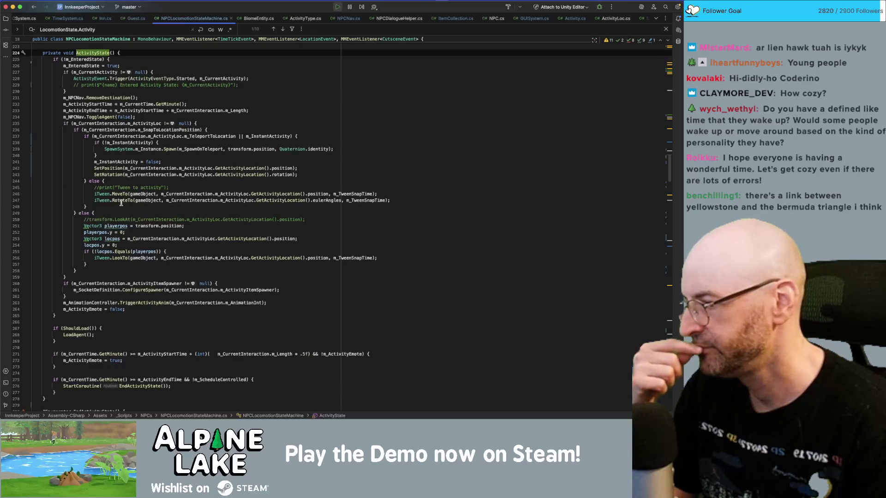
scroll(120, 203, down, 3)
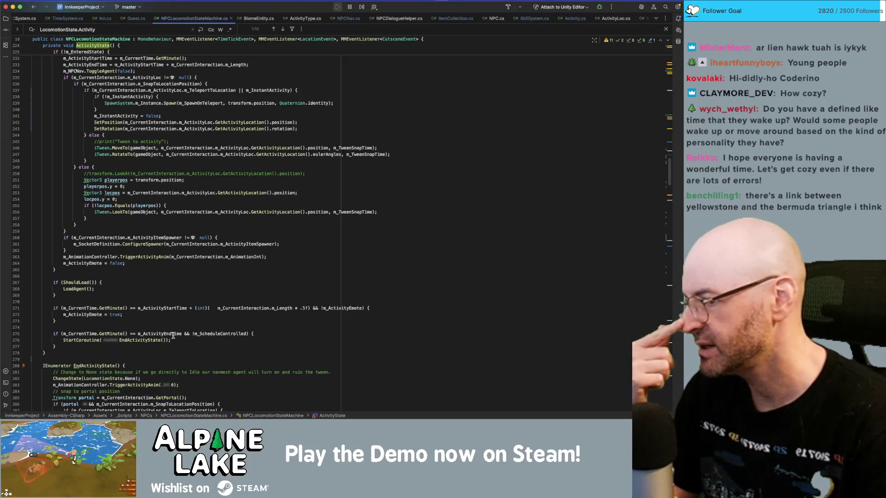
Inspect m_ScheduleControlled and GetMinute usages, then jump to the LoadAgent() definition.
mouse_move(173, 336)
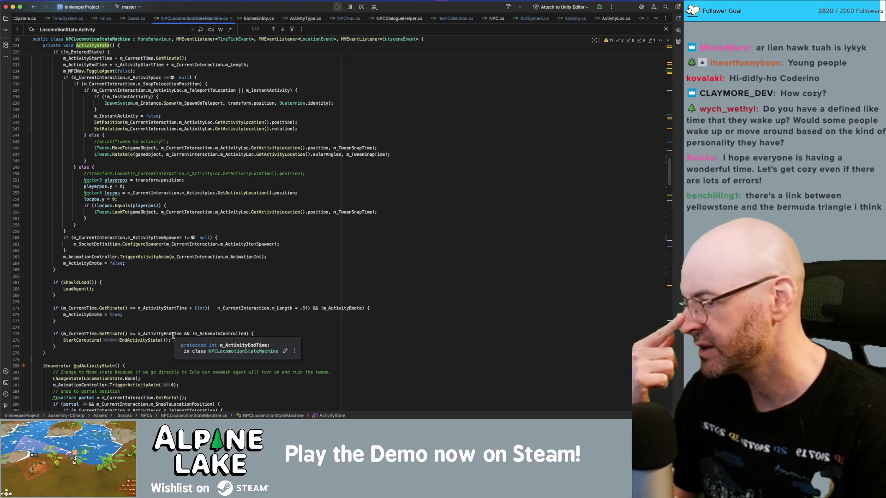
double_click(199, 333)
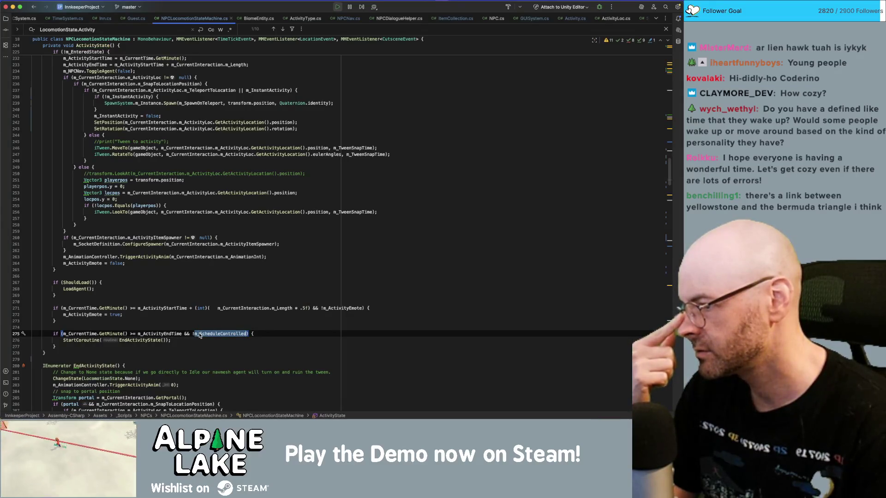
click(106, 334)
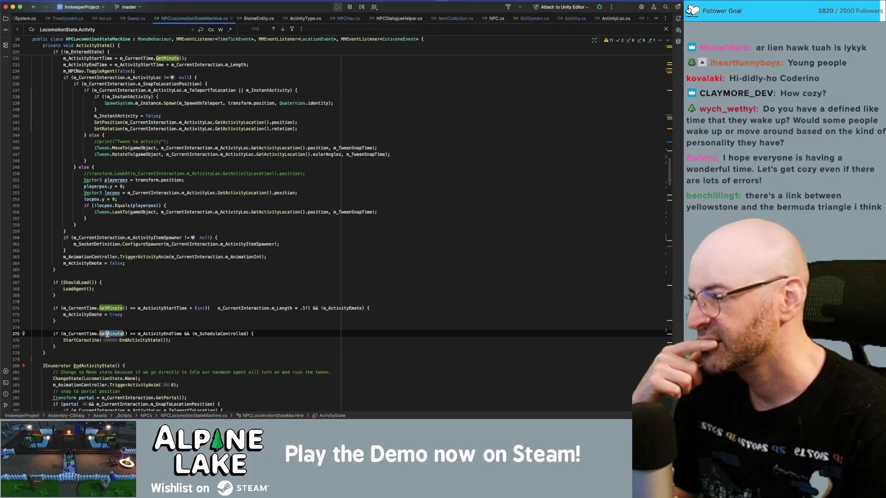
click(80, 289)
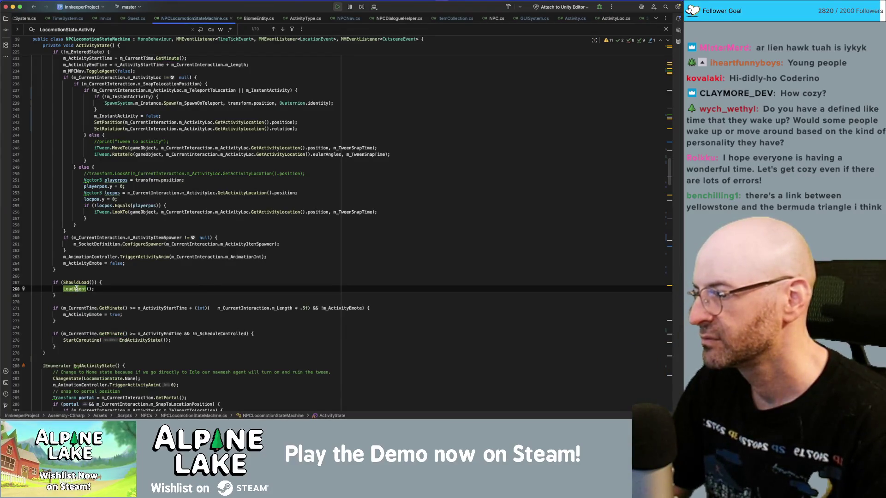
super+click(76, 289)
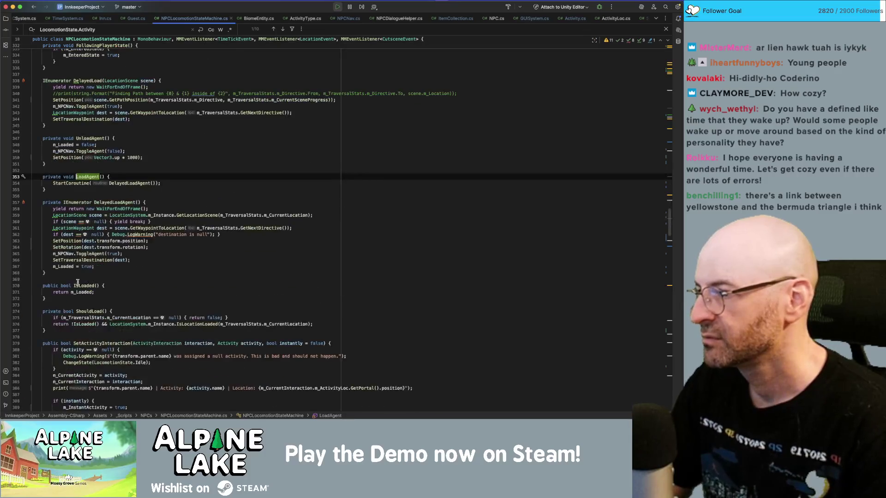
Add print($"LOADING AGENT {name}"); as the first line of LoadAgent().
click(121, 183)
click(134, 177)
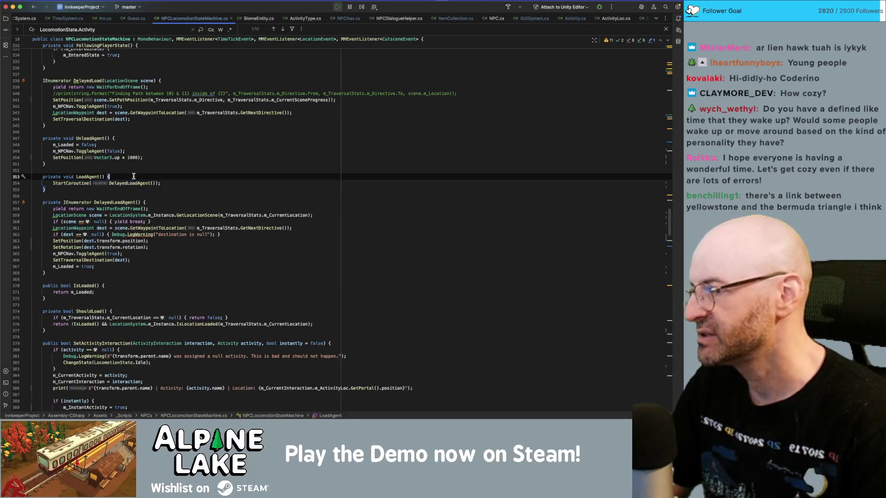
key(Return)
text(print(")
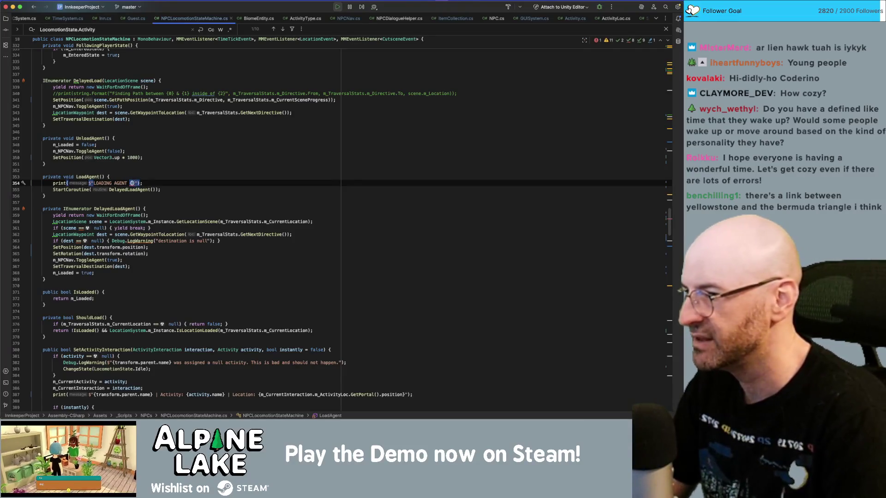
text(name)
click(161, 151)
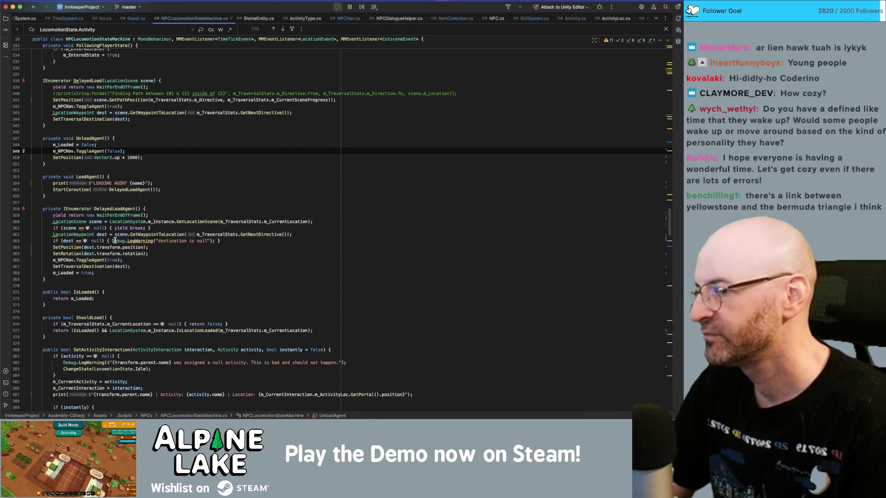
mouse_move(114, 241)
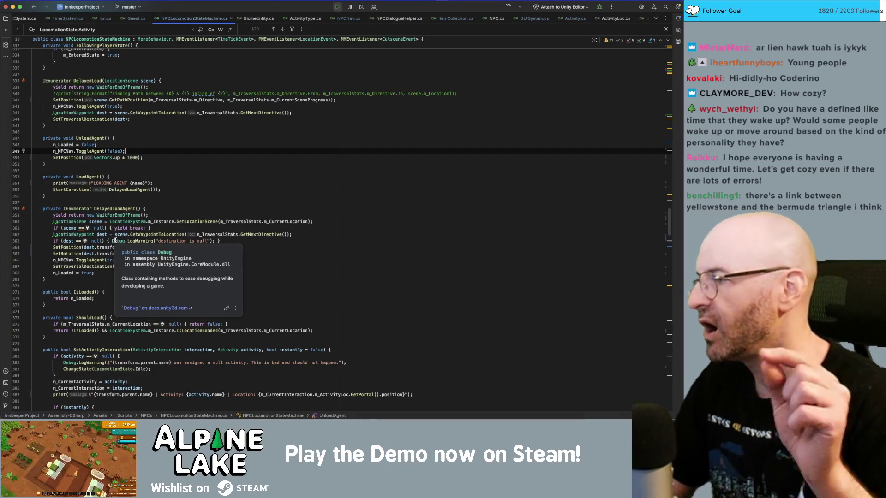
click(127, 183)
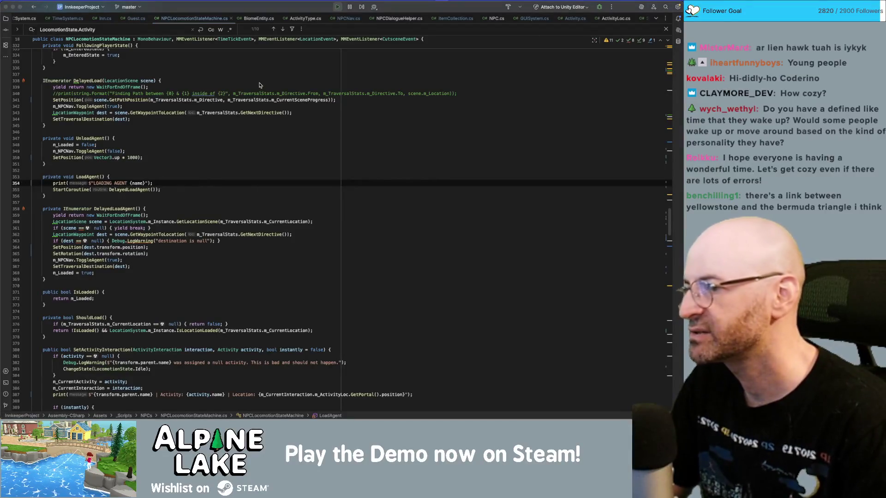
Leave Rider and switch back to the Unity editor.
click(80, 178)
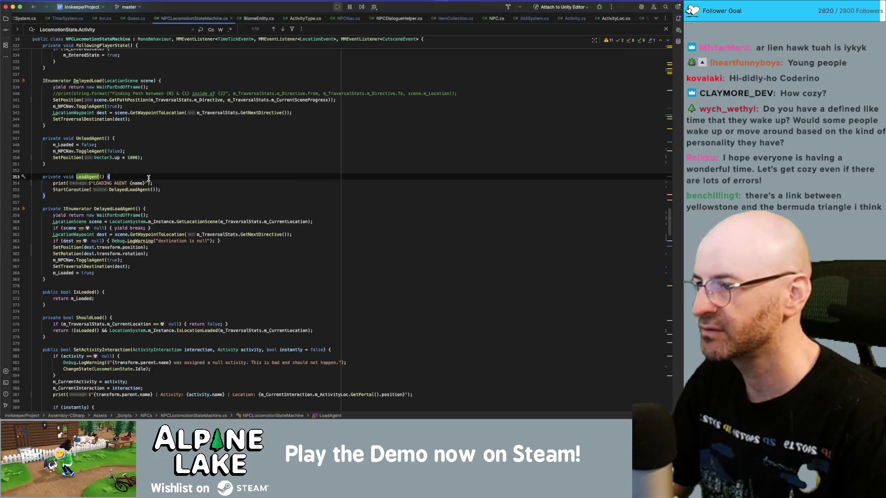
key(super+Tab)
key(Escape)
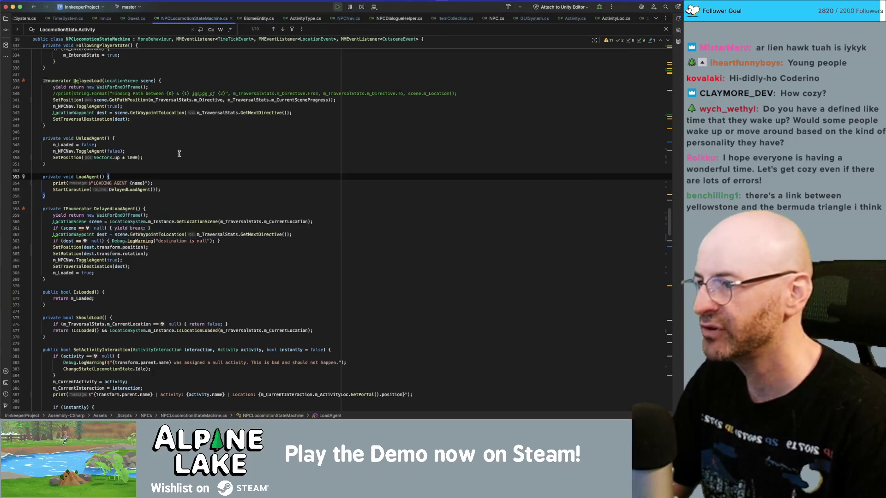
key(super+Tab)
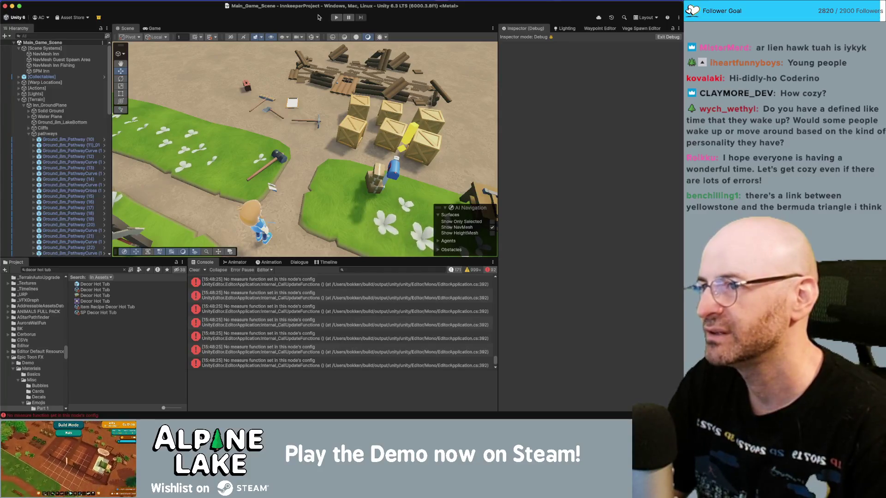
Enter play mode so the game starts at 06:00 am, Mon 8th Year 1.
click(335, 18)
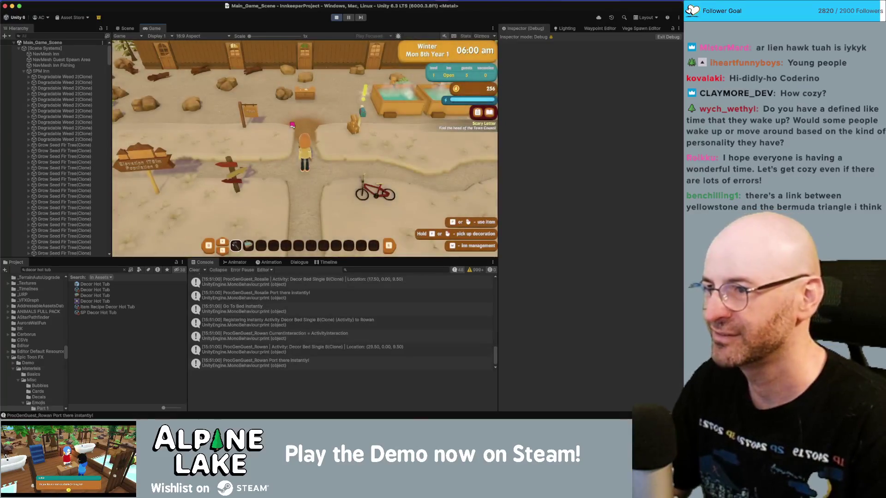
key(w)
key(w)
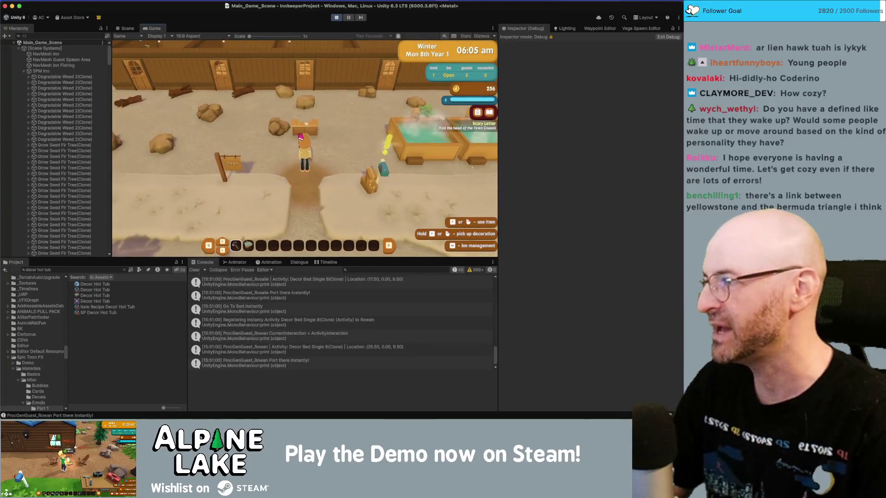
key(d)
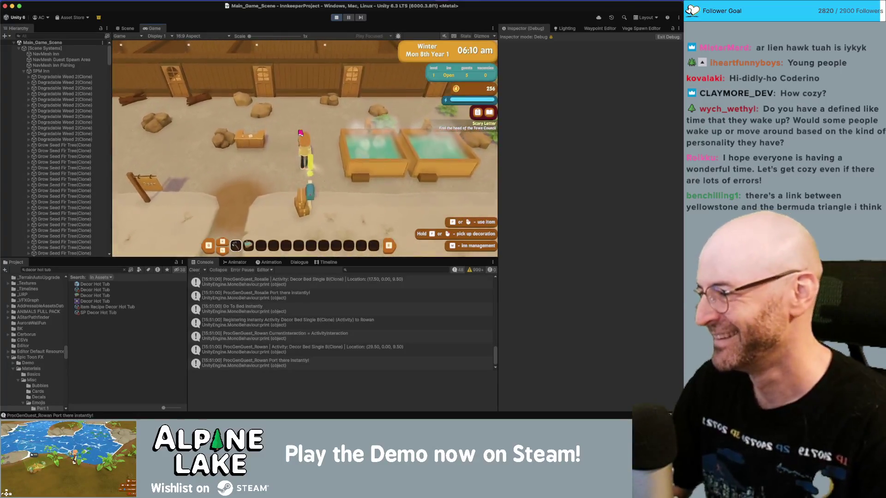
key(w)
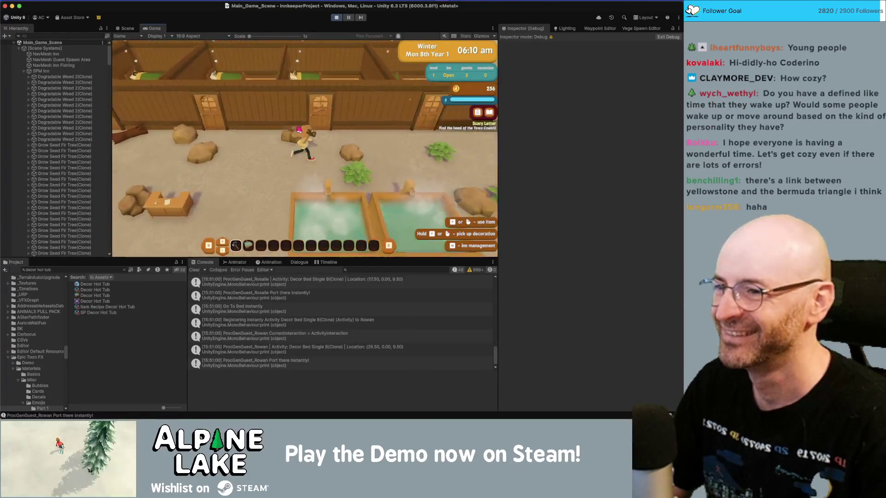
key(s)
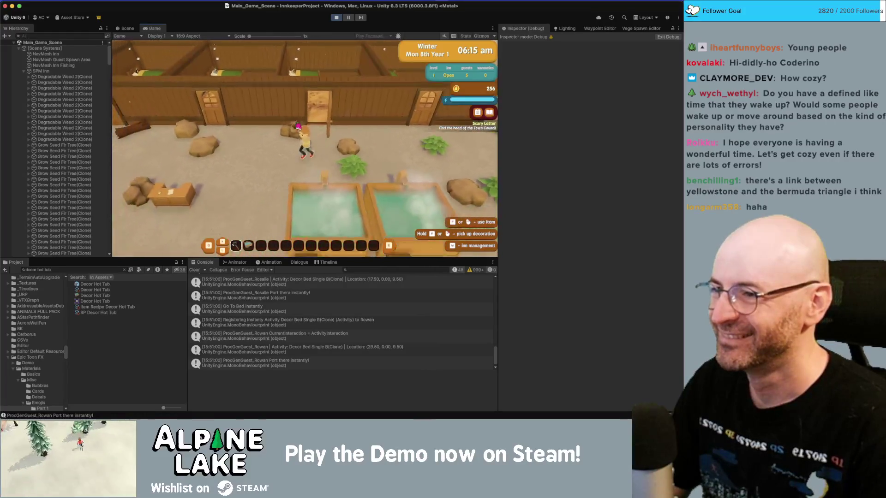
key(a)
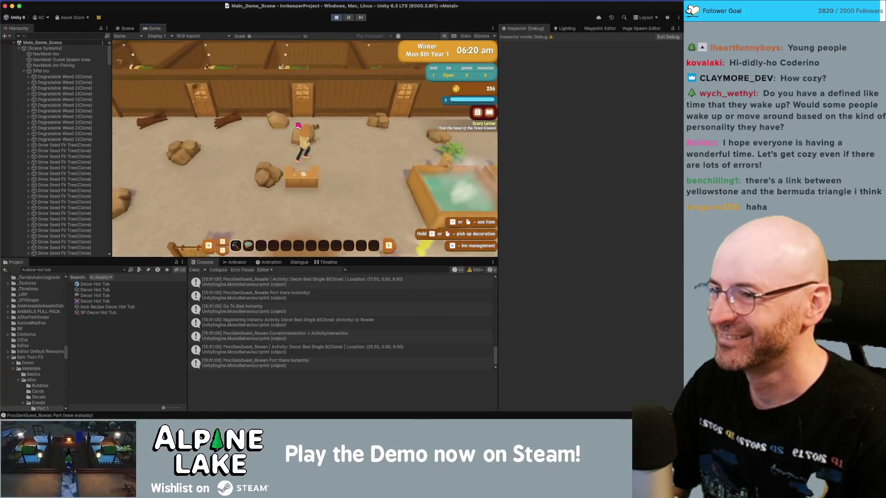
key(a)
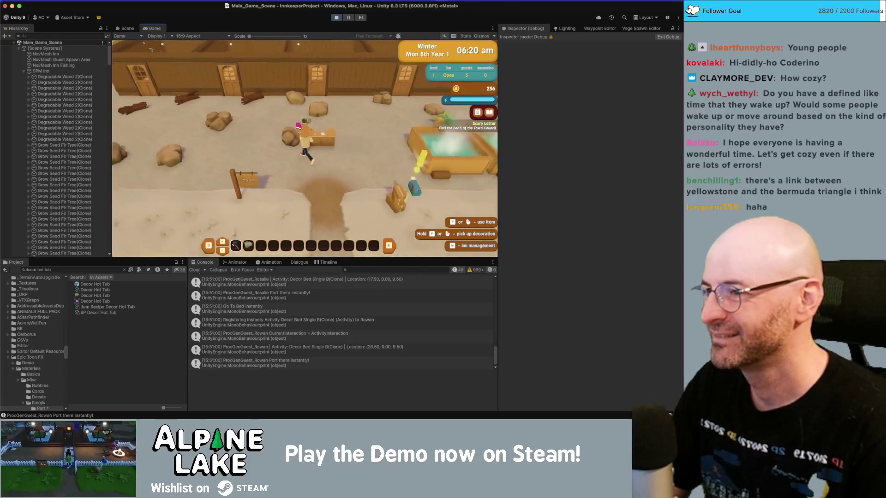
scroll(298, 125, down, 5)
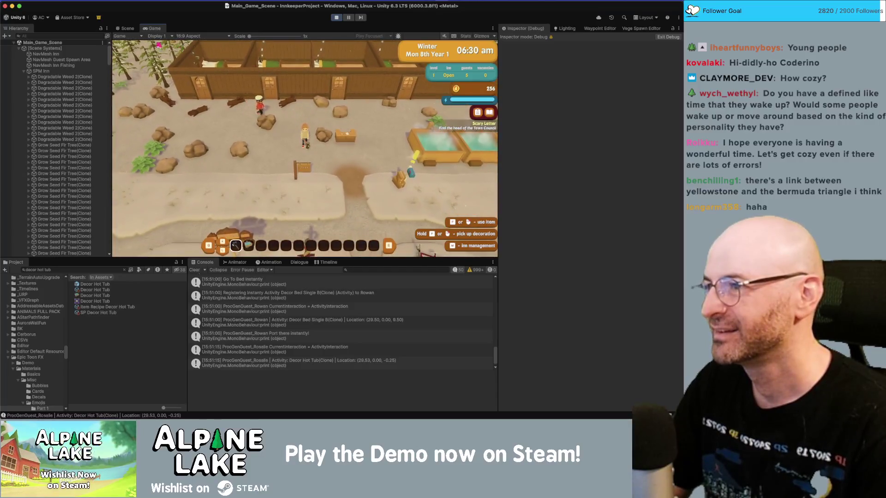
key(d)
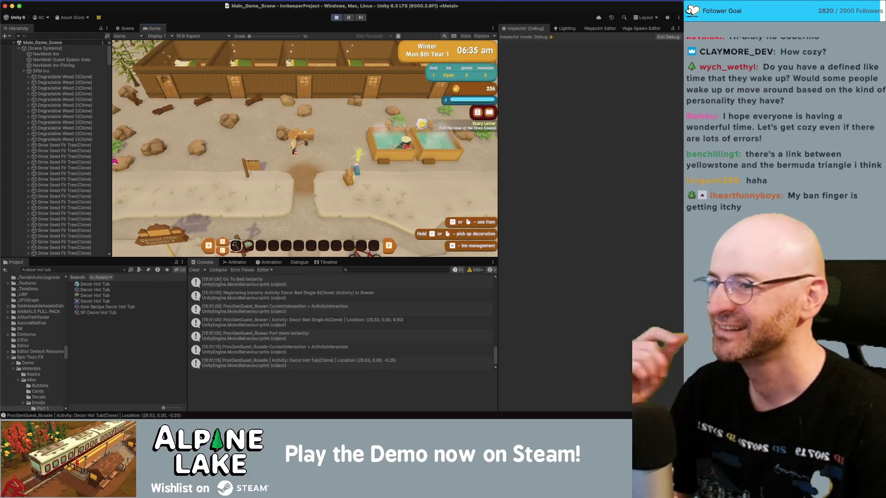
scroll(76, 145, down, 15)
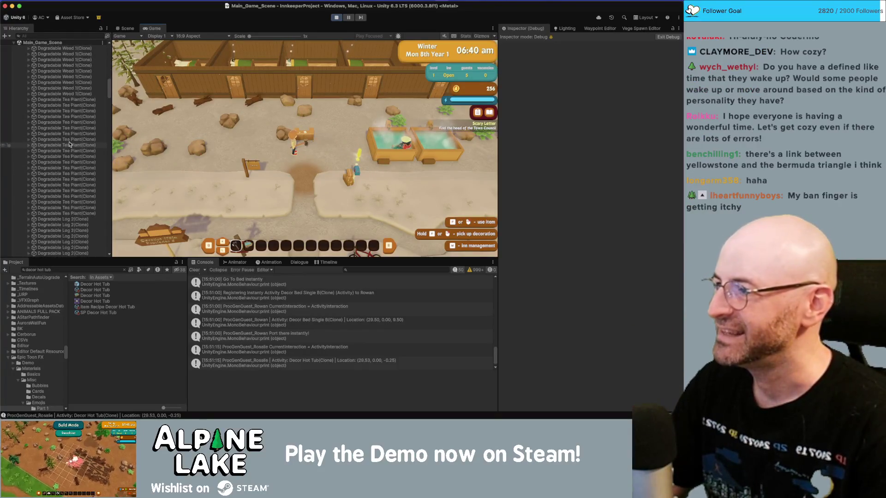
scroll(73, 143, down, 10)
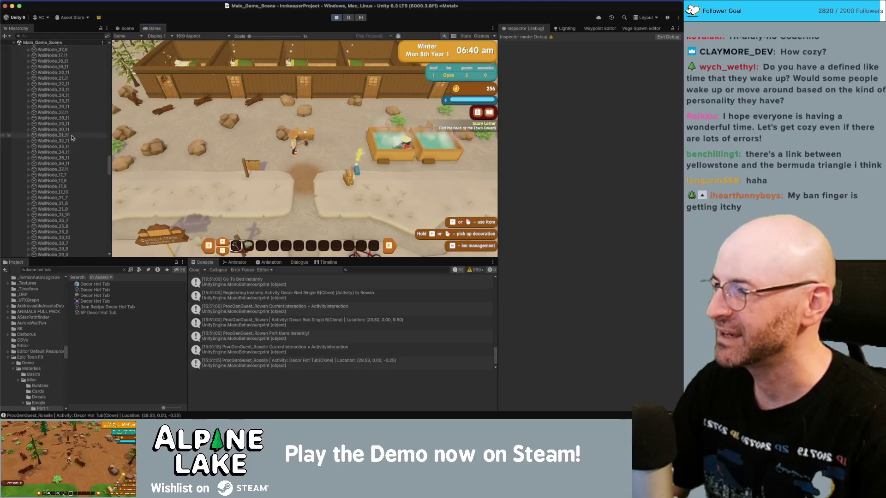
scroll(65, 122, down, 15)
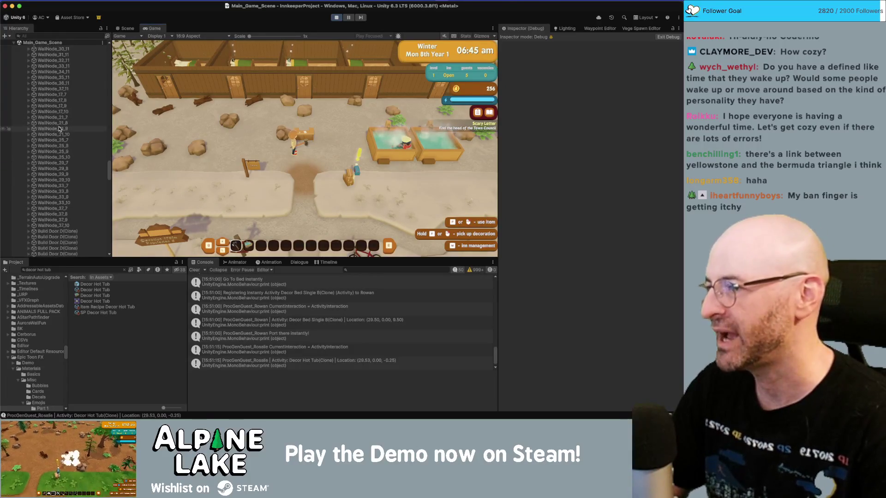
scroll(61, 126, down, 5)
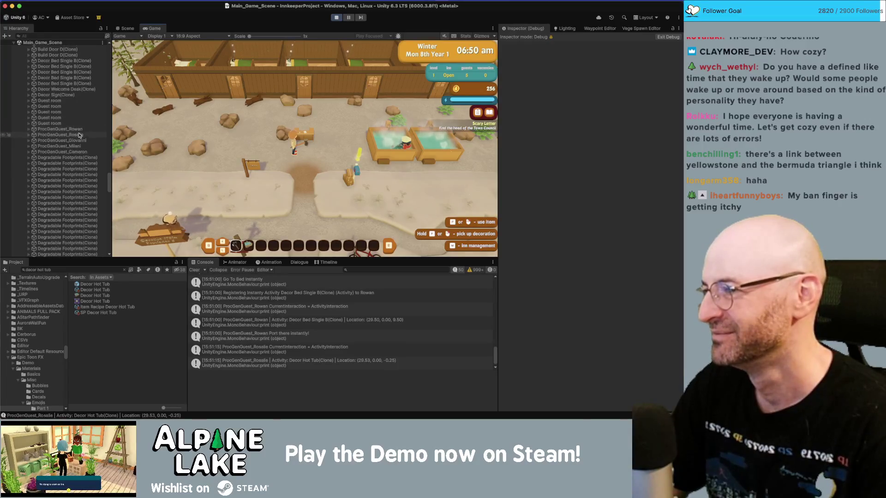
Select ProcGenGuest_Rosalie and view its Rosalie child's NPC Locomotion State Machine in the Inspector.
click(61, 135)
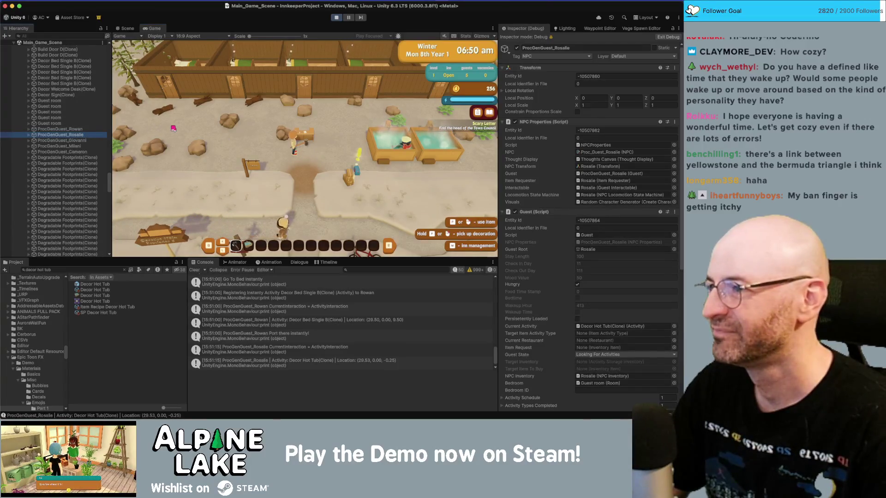
click(198, 124)
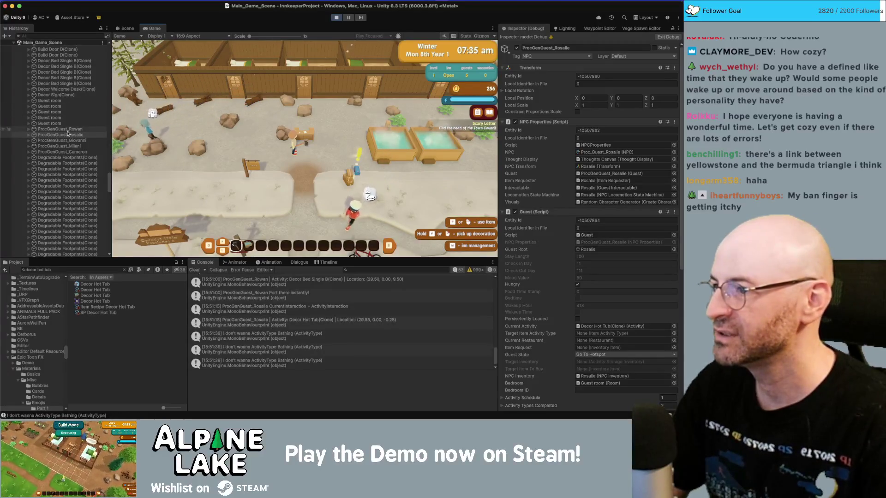
click(28, 135)
click(60, 141)
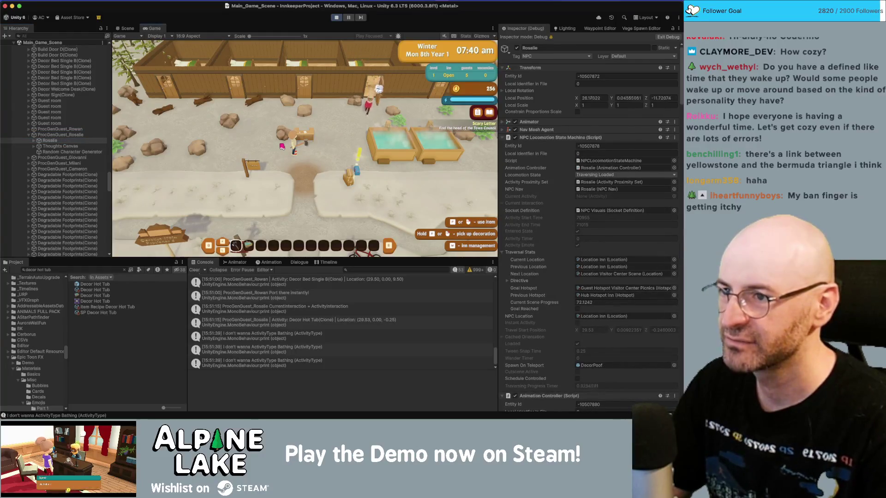
Walk the player down the path and back toward the inn wall until the day ends.
key(s)
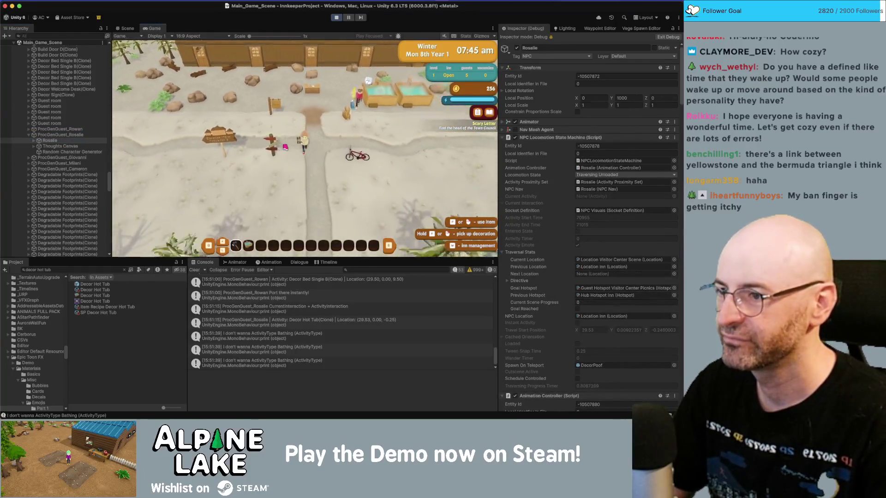
key(w)
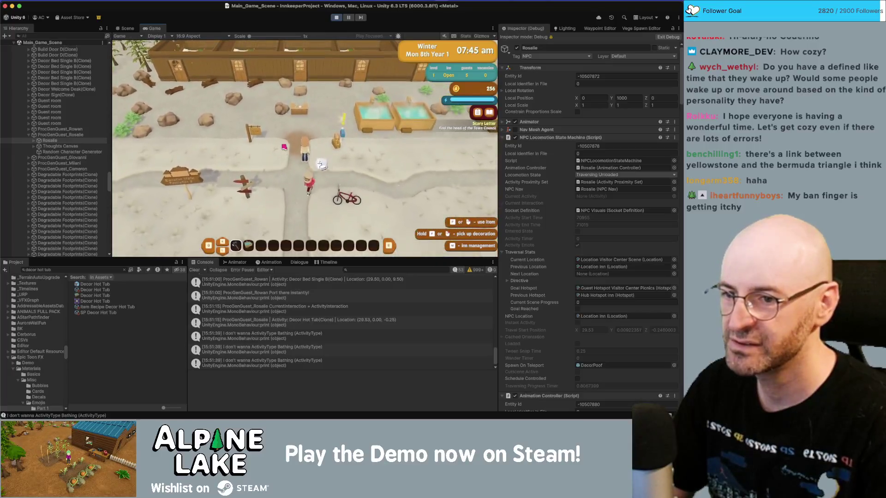
key(w)
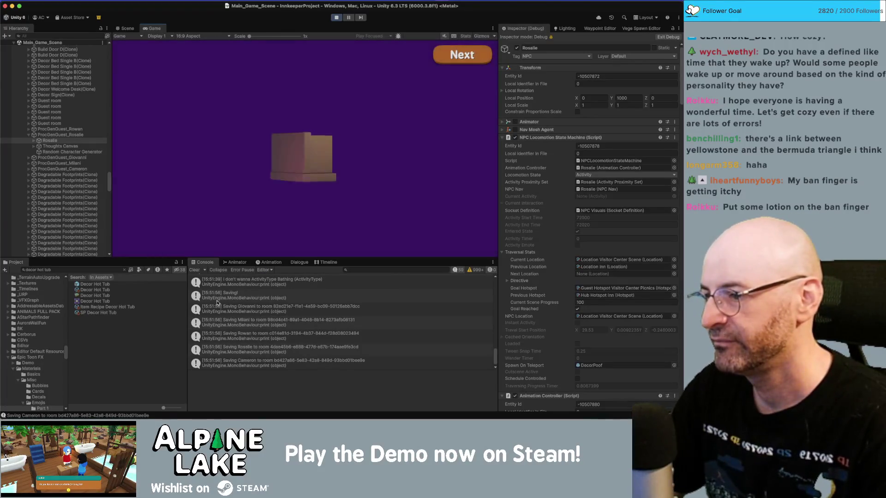
Advance through the end-of-day, calendar, summary and totals screens into Tue 9th.
click(195, 272)
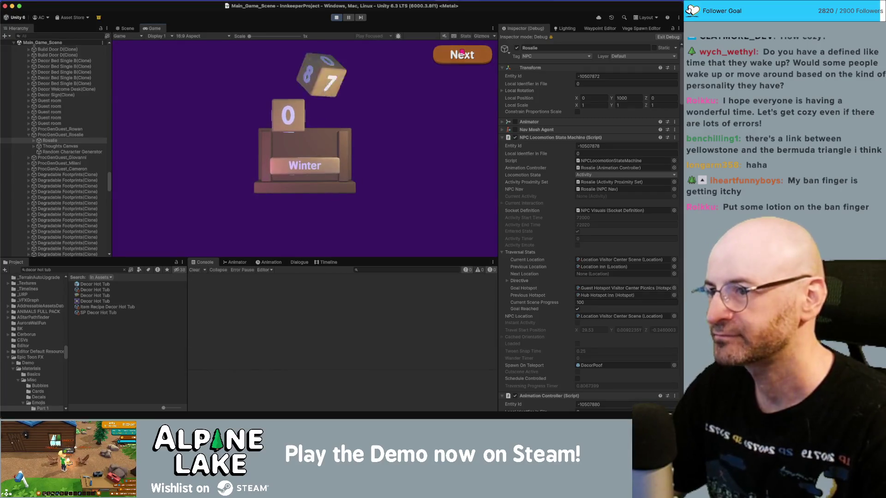
click(459, 55)
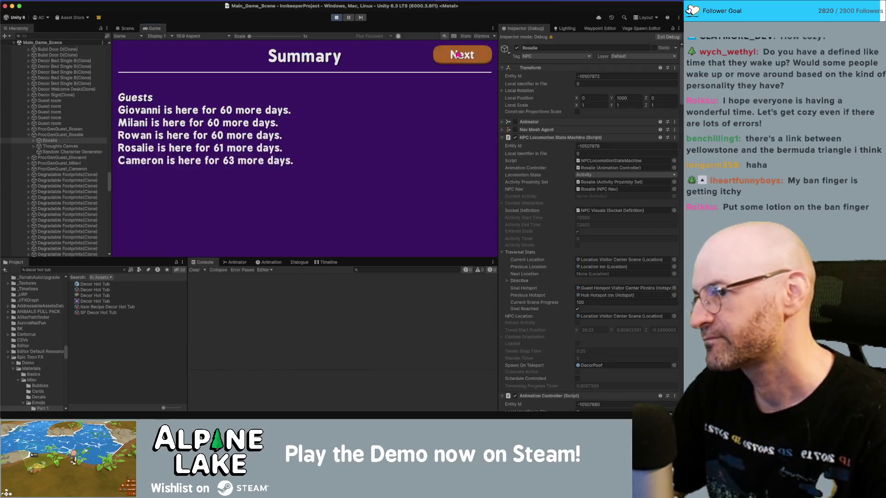
click(457, 55)
click(457, 55)
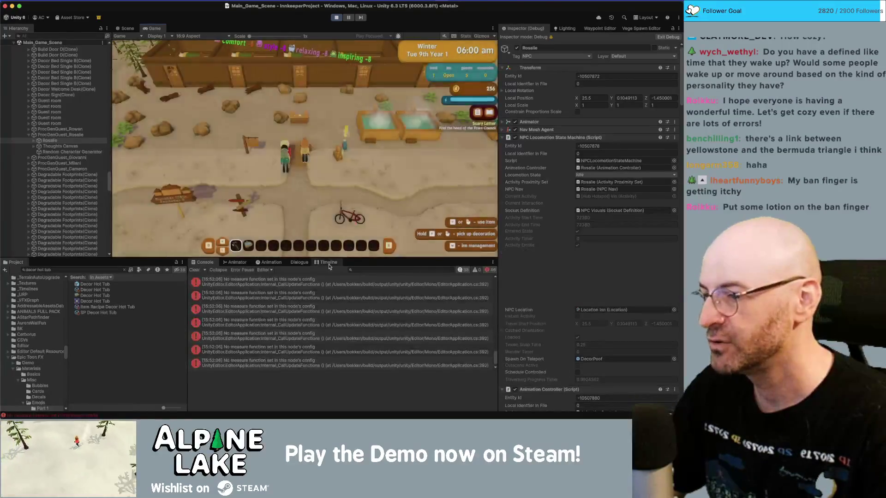
Walk the player toward the hot tubs and back, then switch to Rider's LoadAgent code.
scroll(309, 313, up, 5)
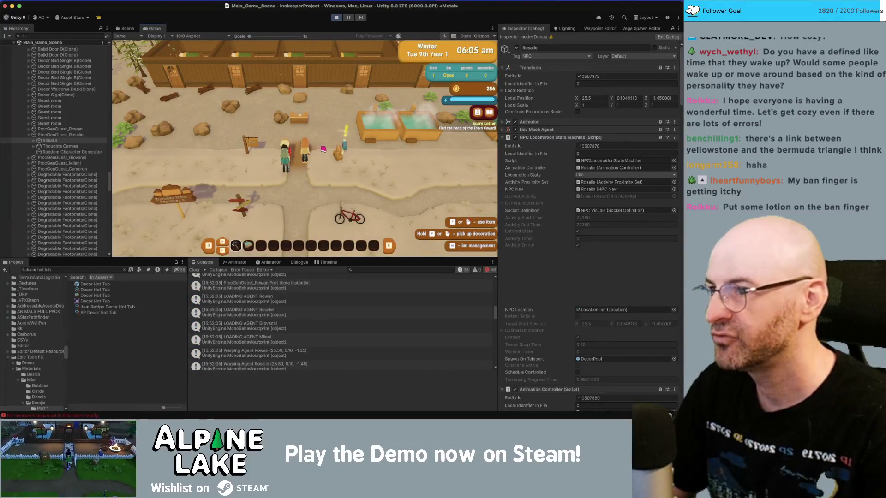
key(d)
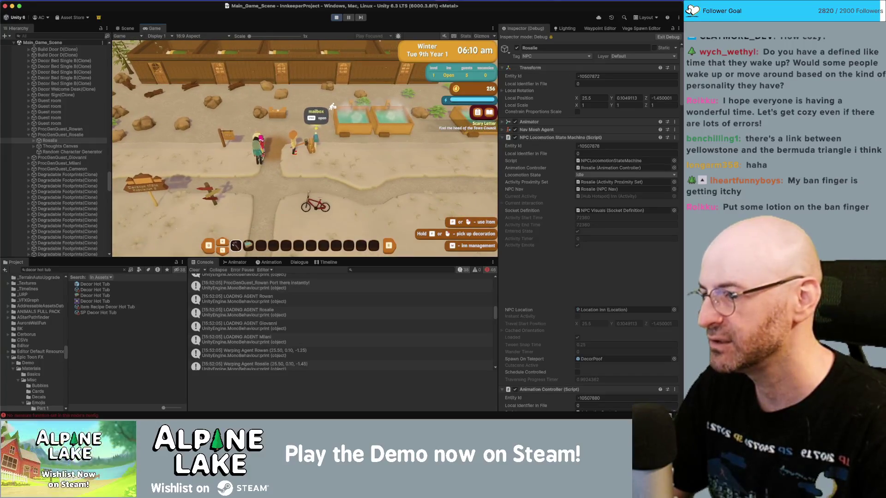
key(s)
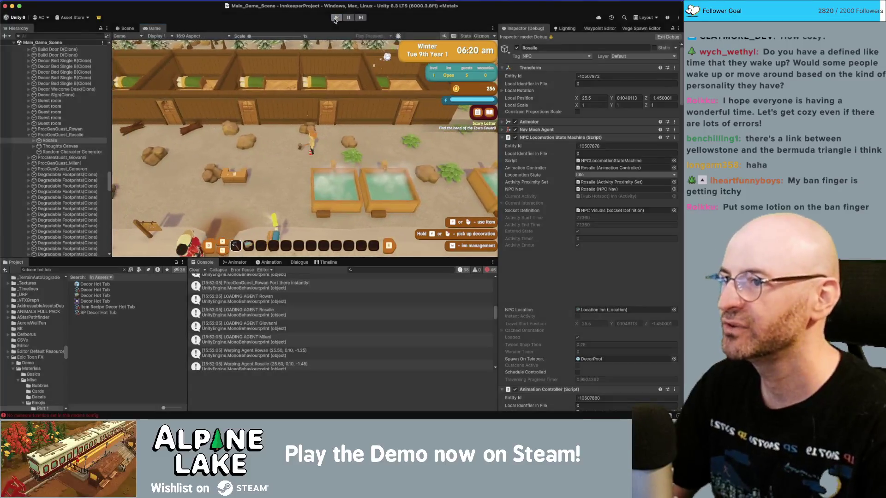
key(super+Tab)
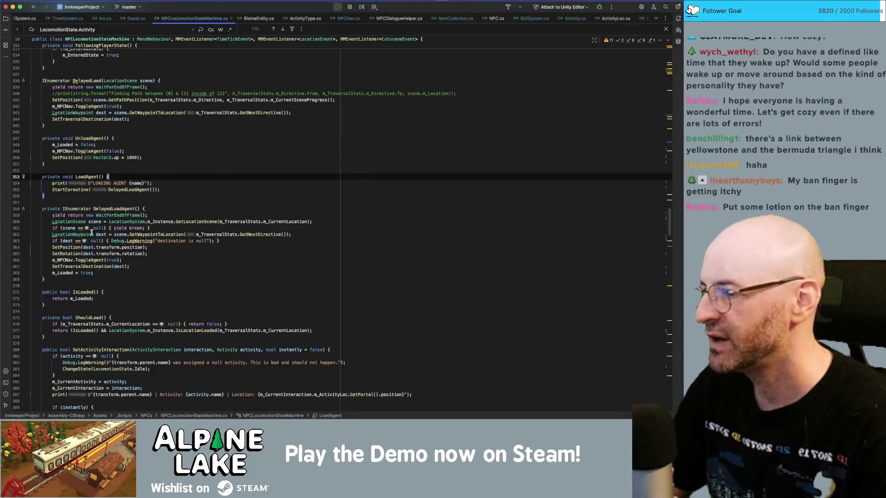
Trace where DelayedLoadAgent, LoadAgent and UnloadAgent are called in NPCLocomotionStateMachine.cs.
click(156, 227)
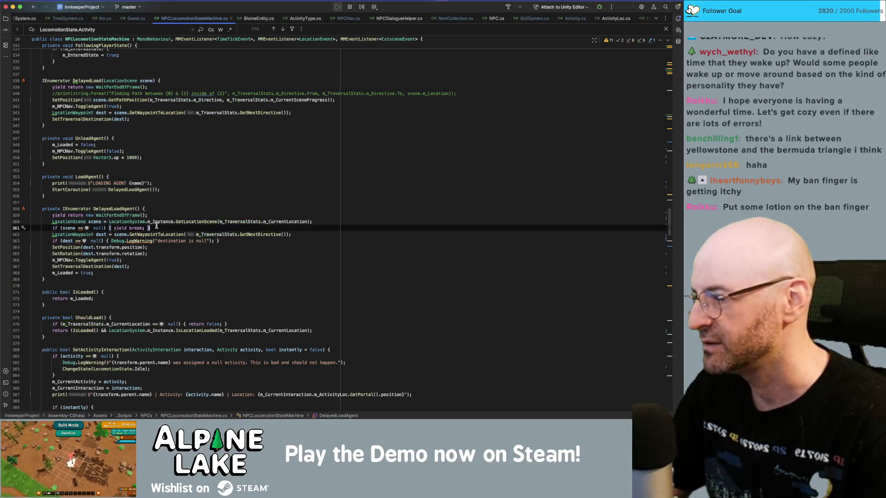
double_click(122, 208)
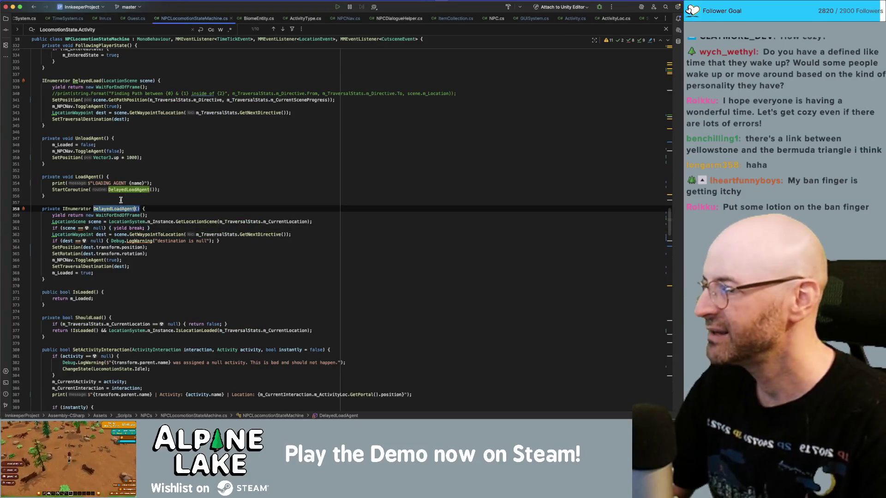
double_click(91, 177)
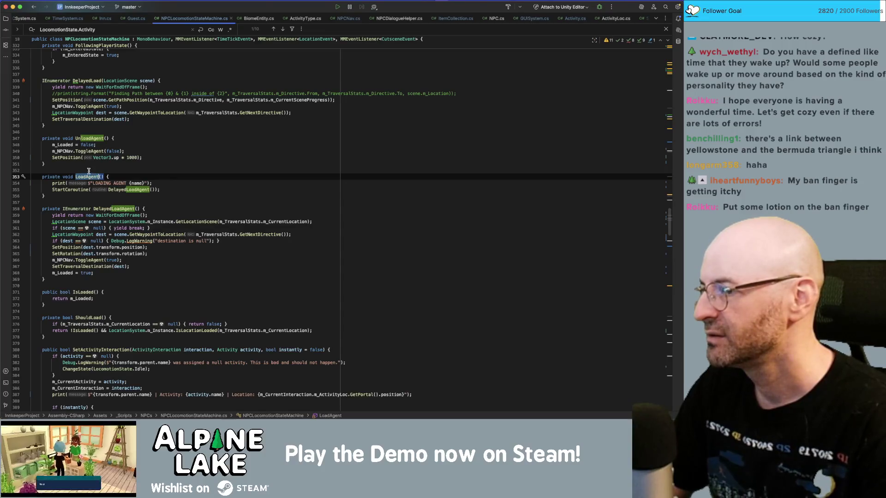
scroll(90, 171, up, 5)
scroll(92, 169, up, 10)
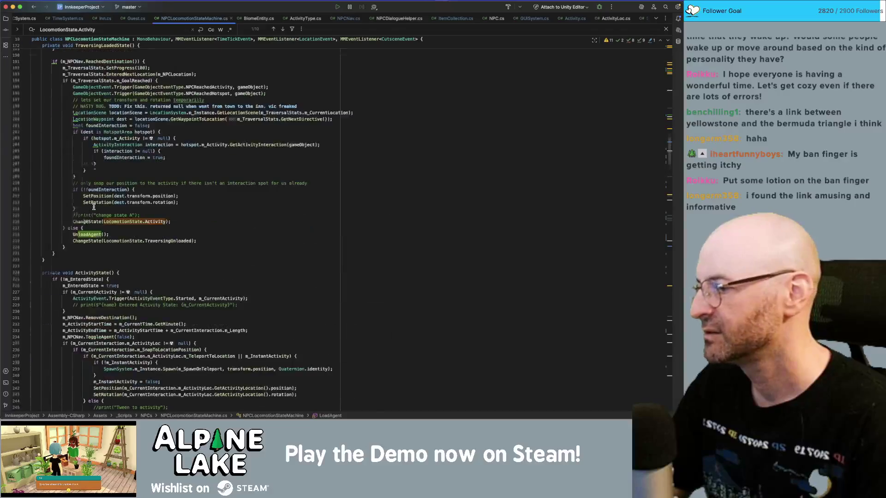
scroll(94, 207, up, 3)
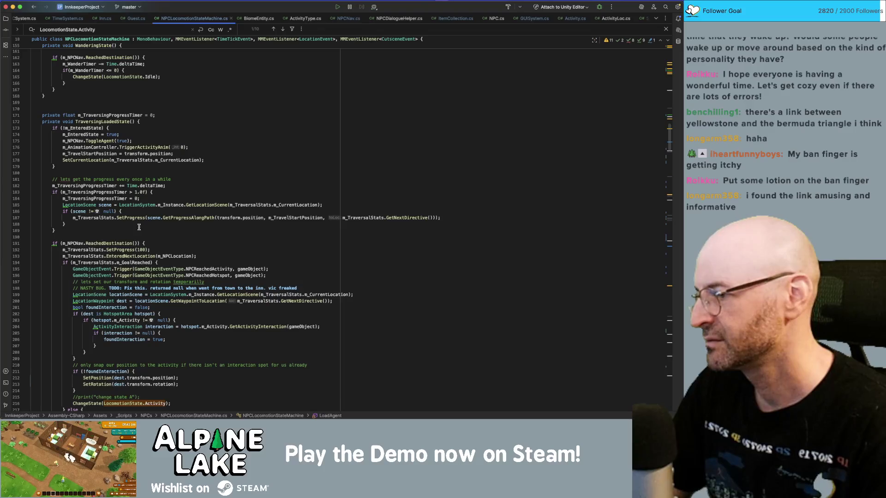
scroll(139, 227, down, 14)
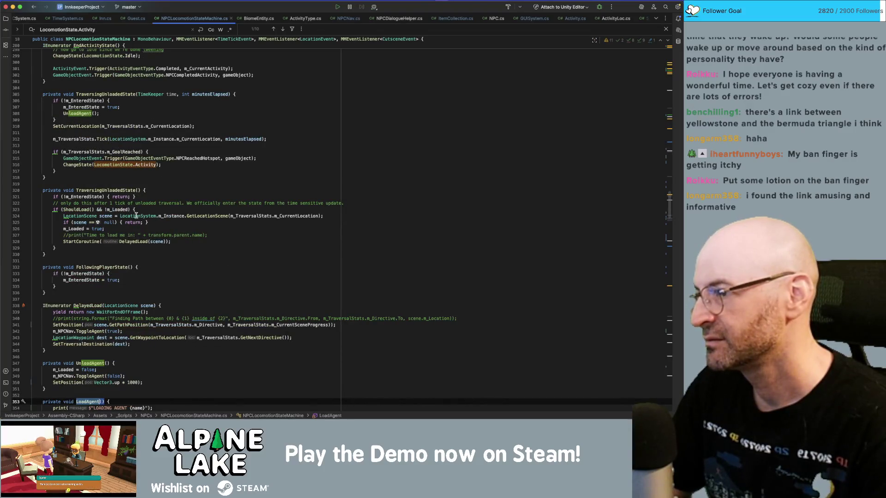
double_click(80, 114)
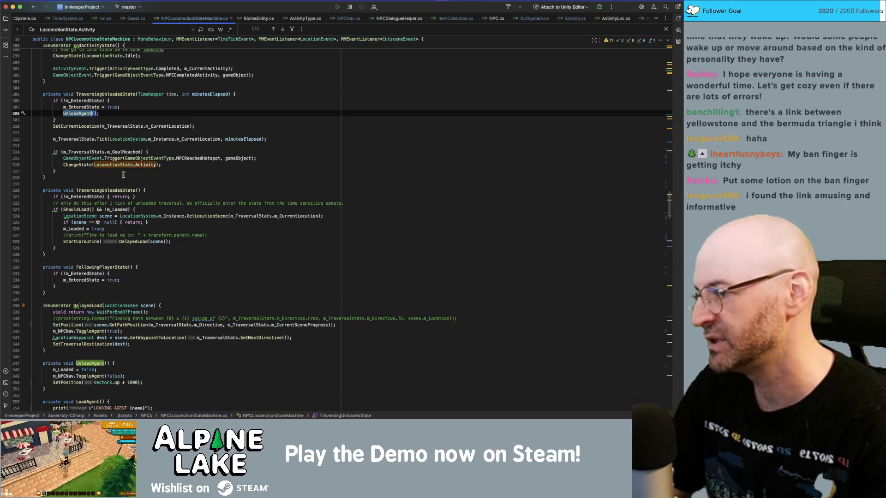
scroll(141, 188, up, 4)
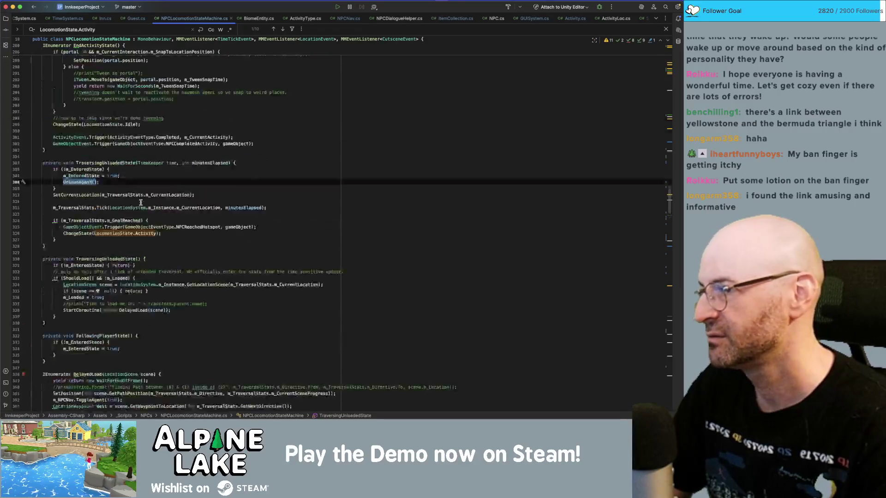
scroll(143, 173, up, 1)
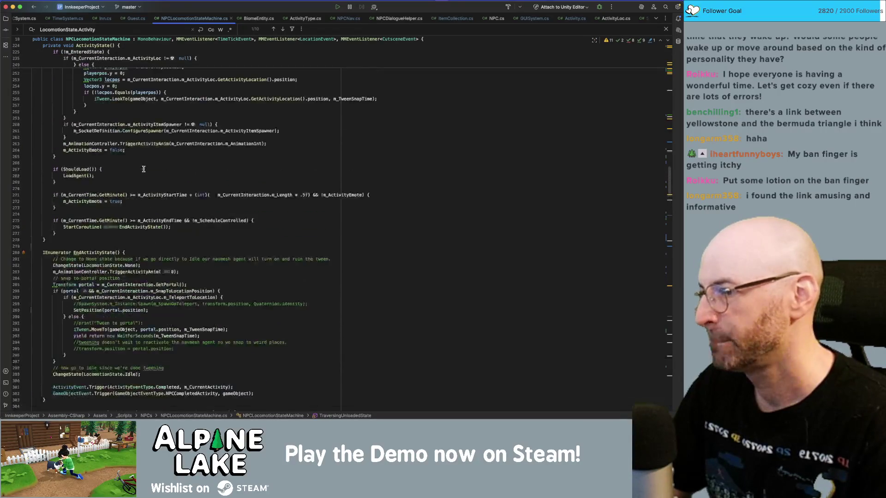
scroll(140, 217, up, 3)
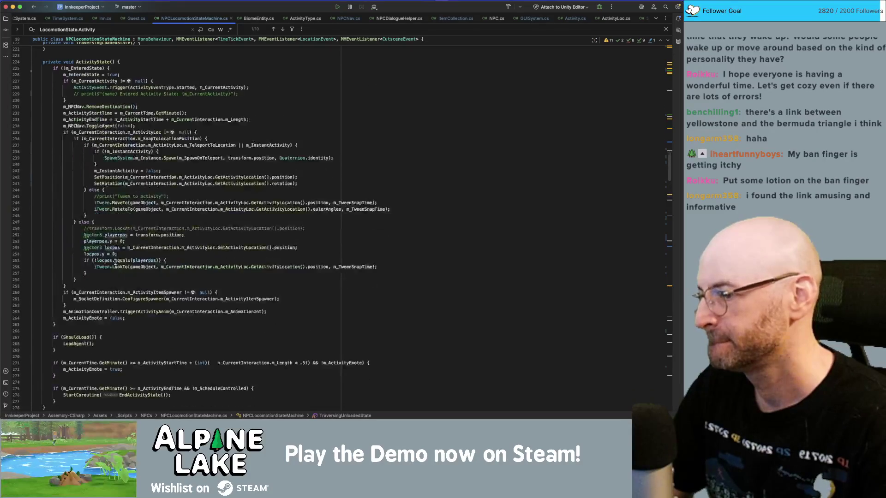
Inspect ShouldLoad's m_CurrentLocation and IsLoaded checks, ending after the instant branch's traversing comment.
super+click(79, 337)
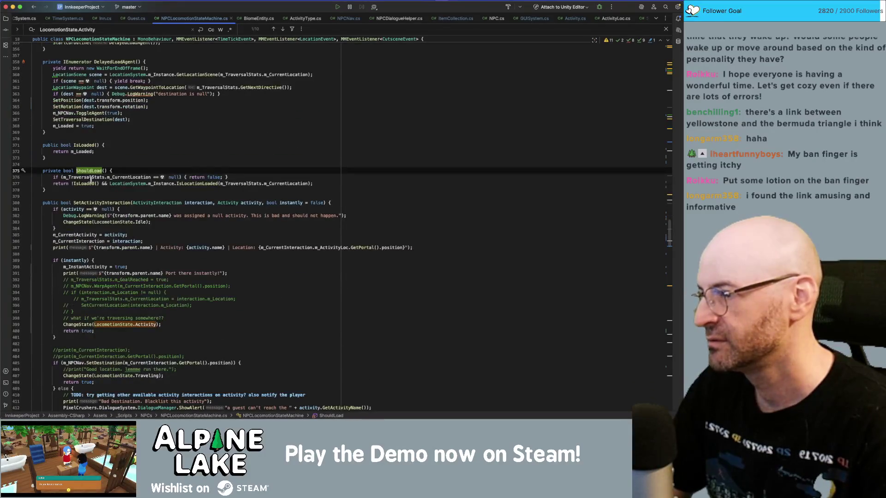
key(Down)
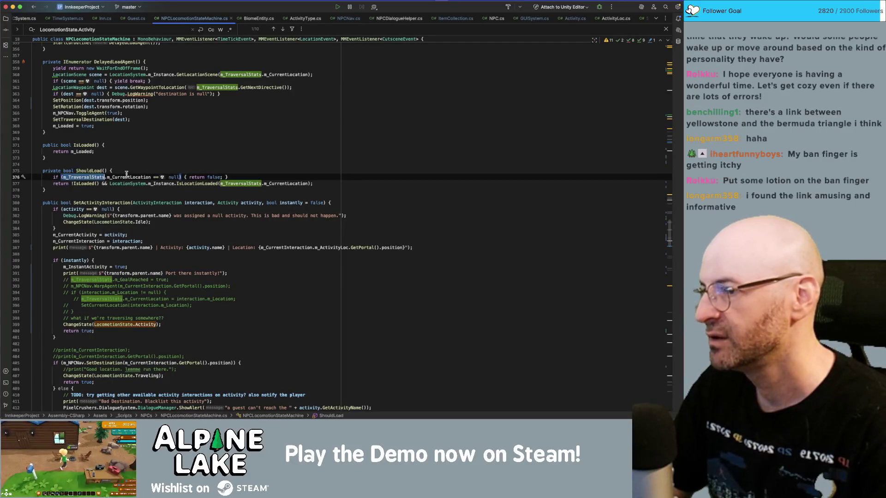
click(127, 178)
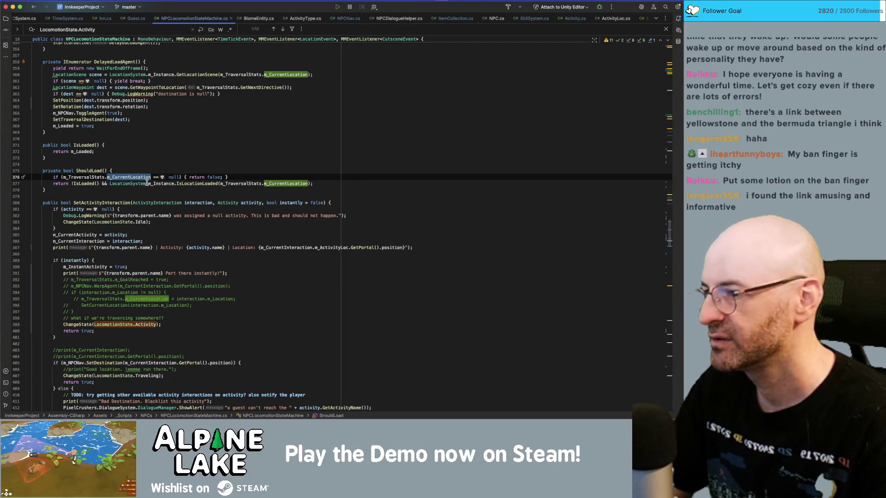
click(179, 183)
click(86, 183)
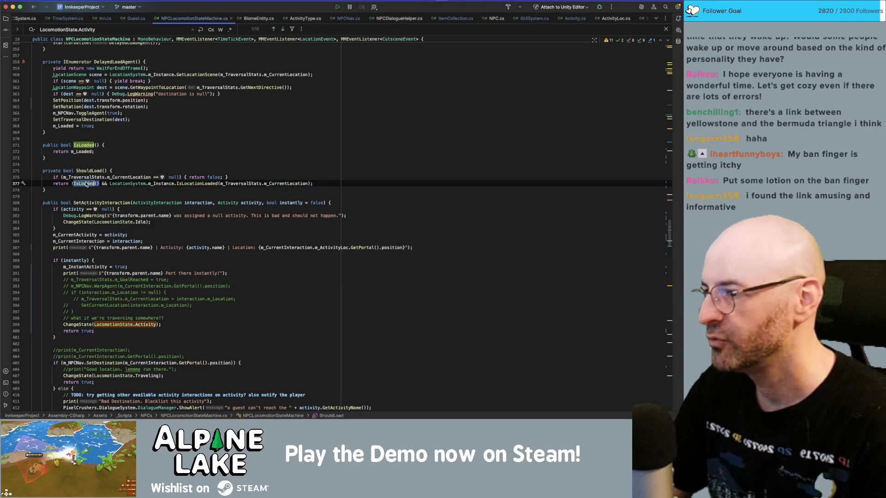
click(81, 152)
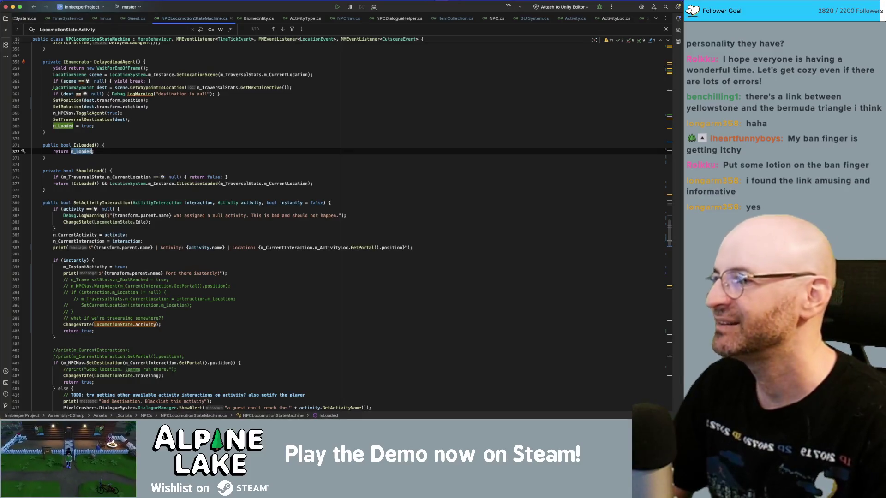
scroll(86, 253, down, 3)
scroll(86, 252, up, 3)
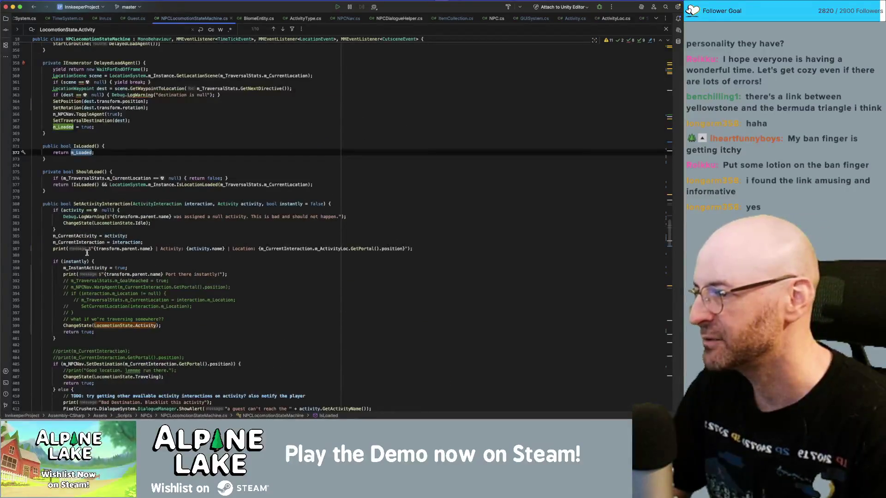
scroll(110, 234, down, 10)
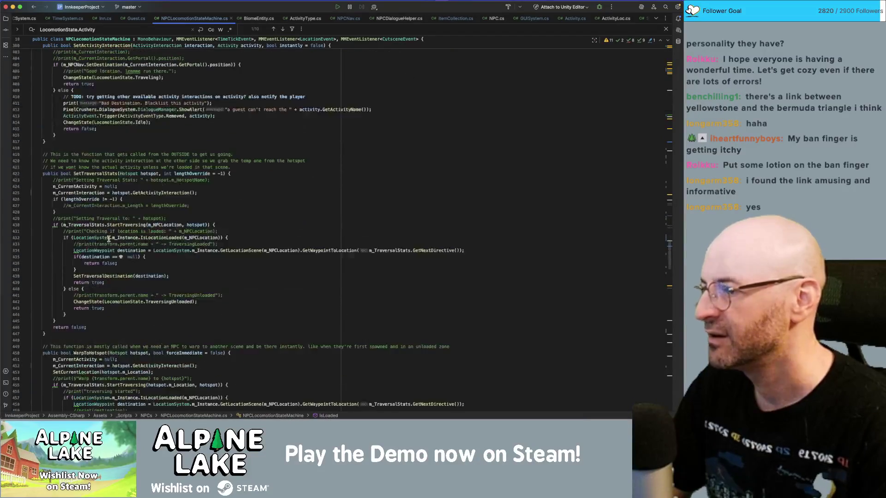
scroll(109, 239, up, 5)
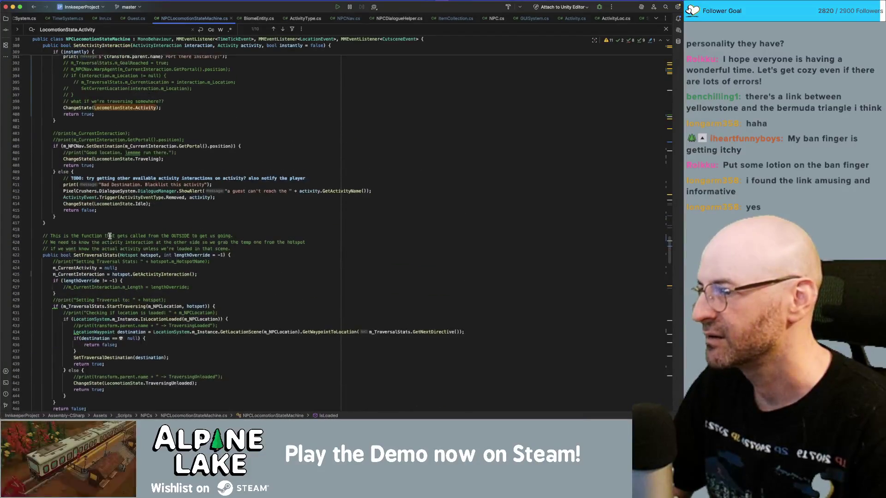
click(163, 163)
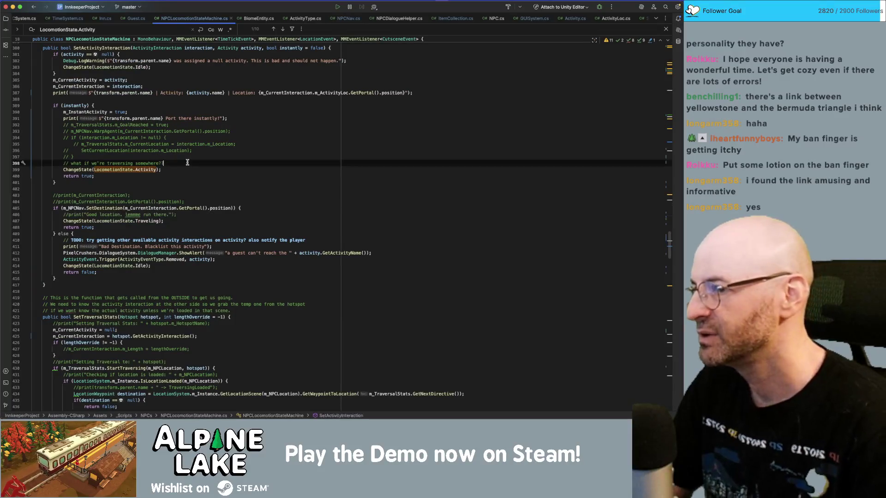
Add an m_Loaded = true; line under the traversing comment in the instant branch.
key(Return)
text(m_Loaded = true;)
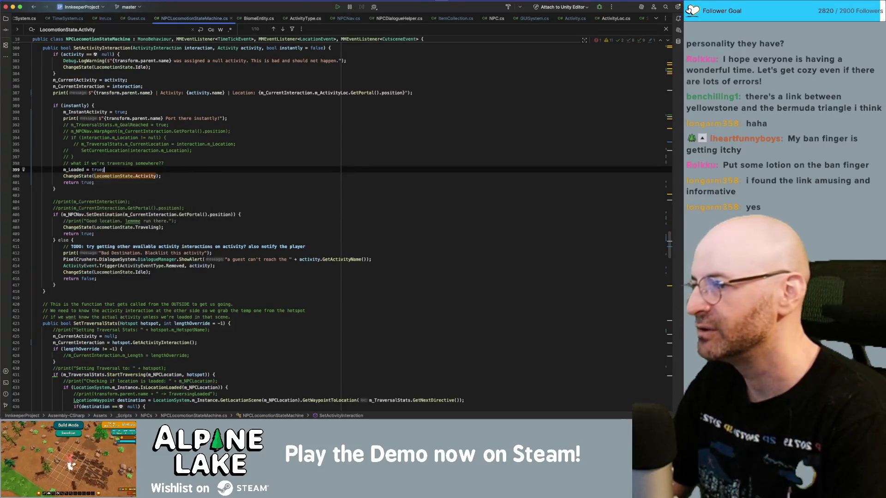
key(shift+Home)
key(BackSpace)
key(BackSpace)
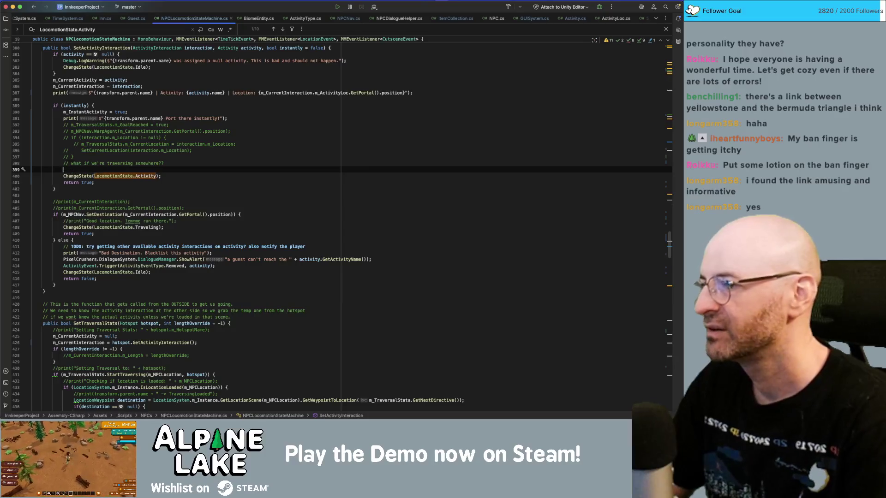
key(super+z)
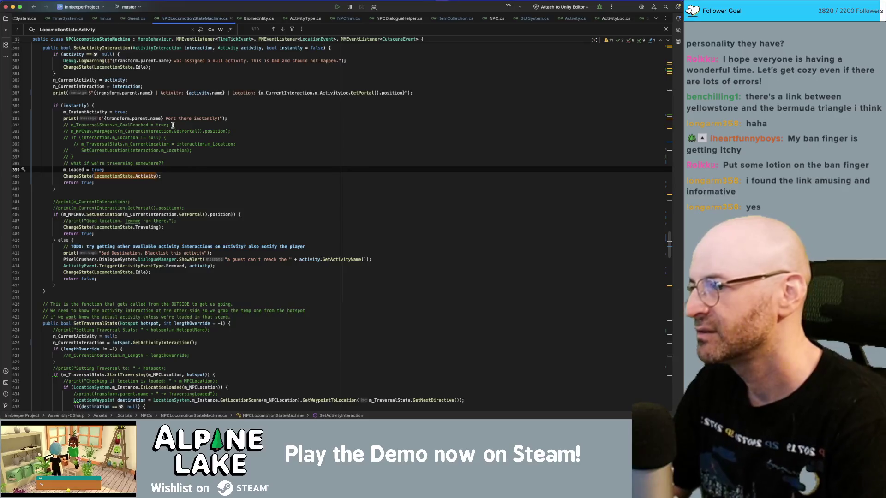
Uncomment SetCurrentLocation(interaction.m_Location) and move it below the traversing comment, above m_Loaded.
key(Up)
key(Up)
key(Up)
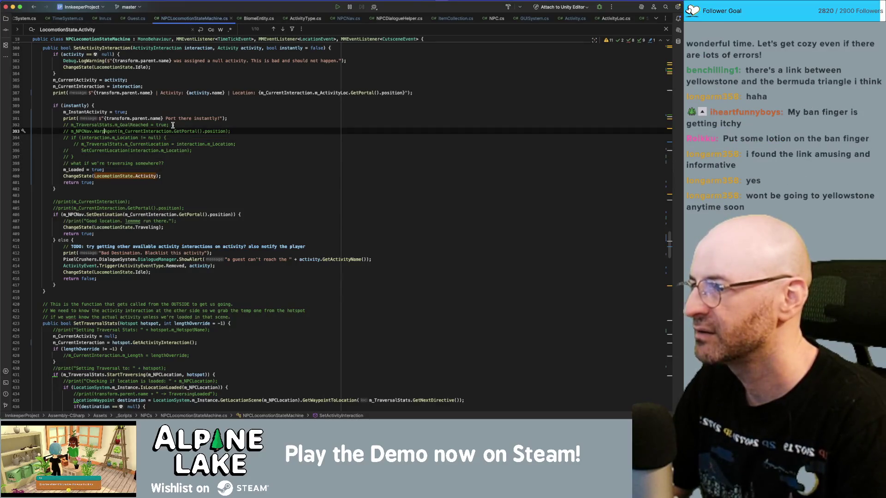
key(Down)
key(Down)
key(Down)
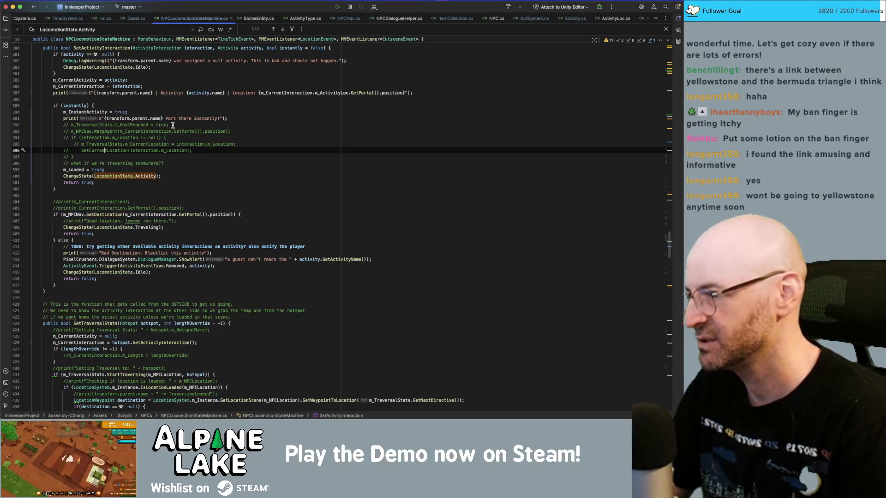
key(super+slash)
key(Up)
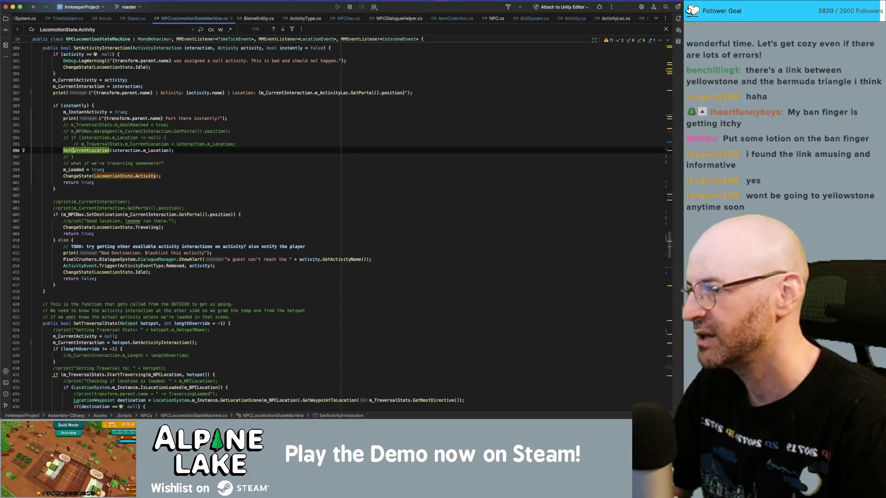
click(238, 150)
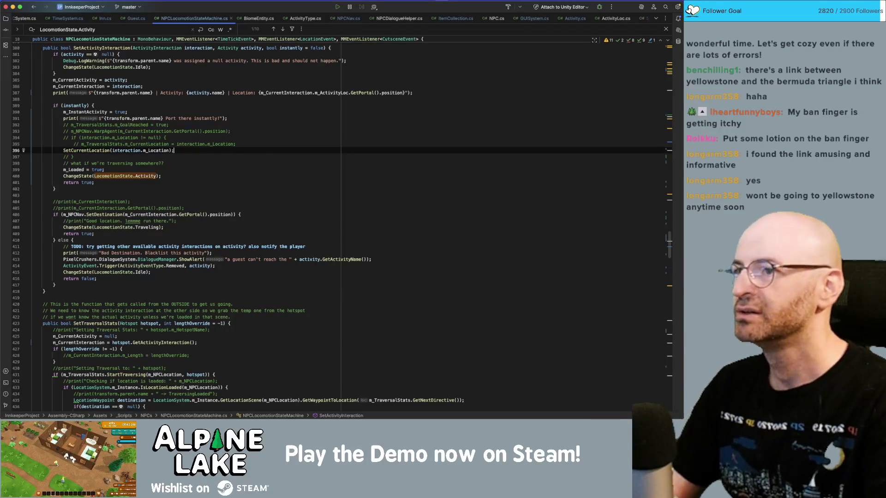
key(alt+shift+Down)
key(alt+shift+Down)
key(Down)
key(Down)
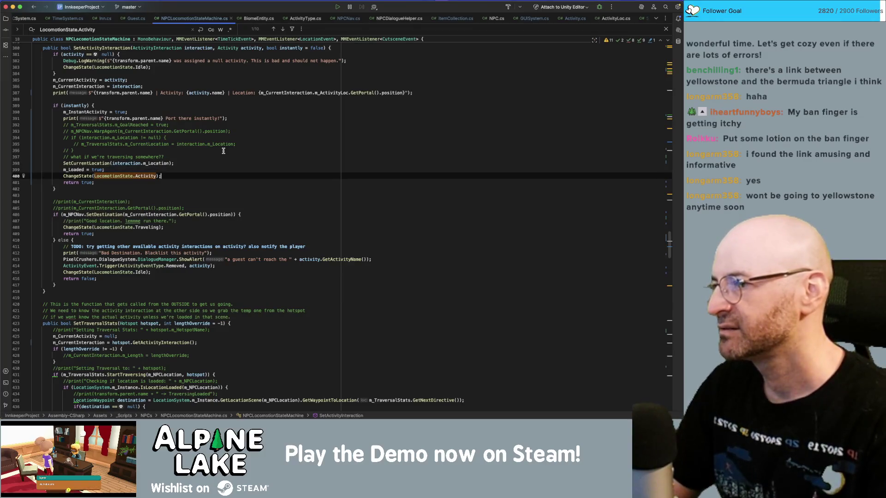
key(Up)
key(Up)
key(Up)
key(super+Tab)
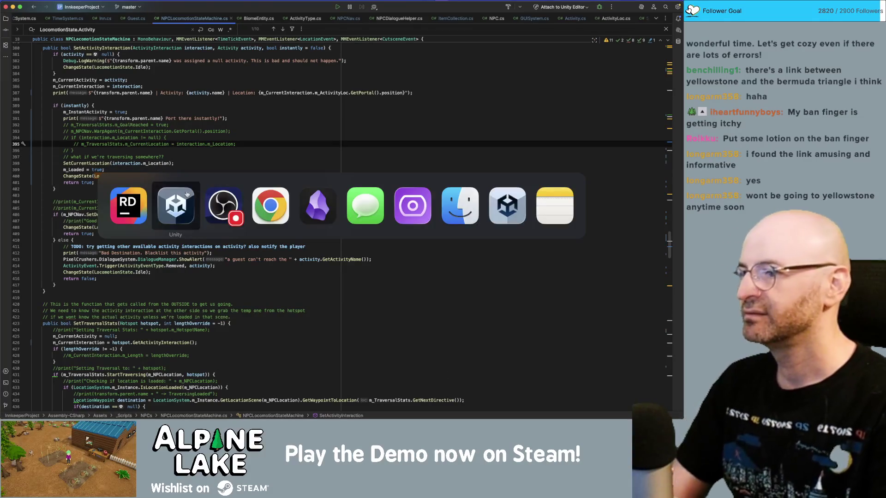
Return to Unity, let the scripts compile, and enter play mode to test the change.
click(187, 195)
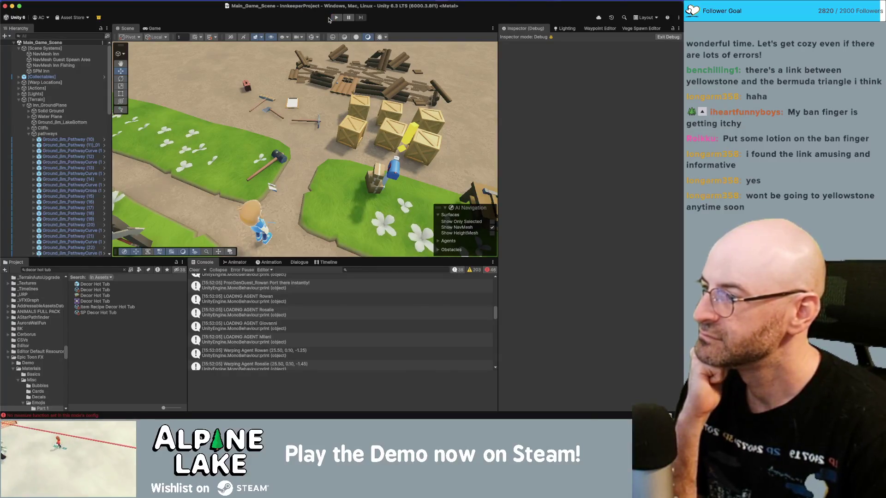
click(336, 18)
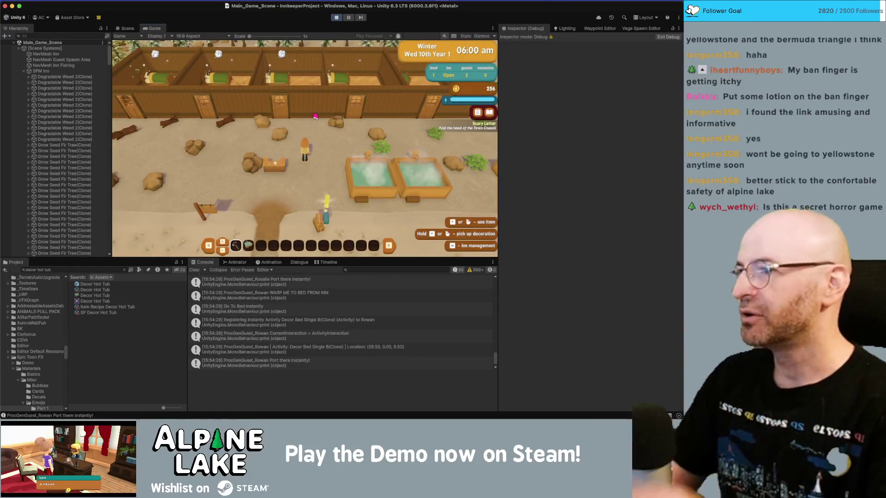
Walk the player around the inn's bedroom row and toward the hot tubs while watching the Console.
key(w)
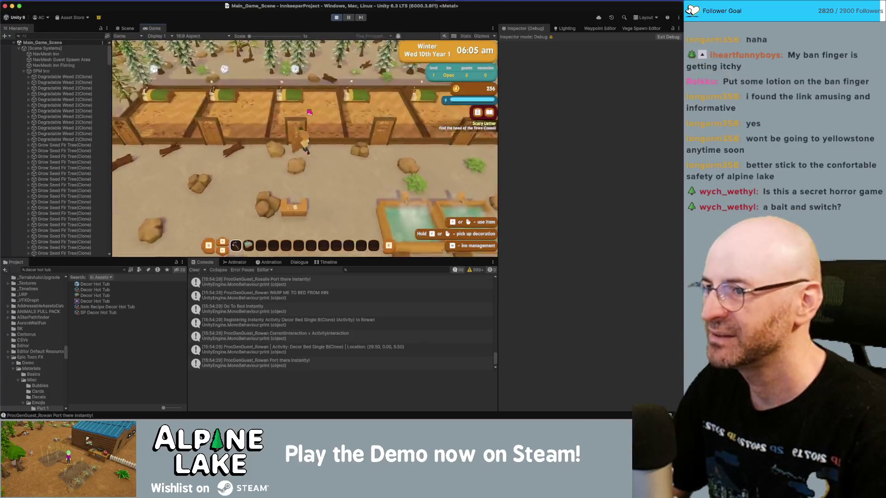
key(w)
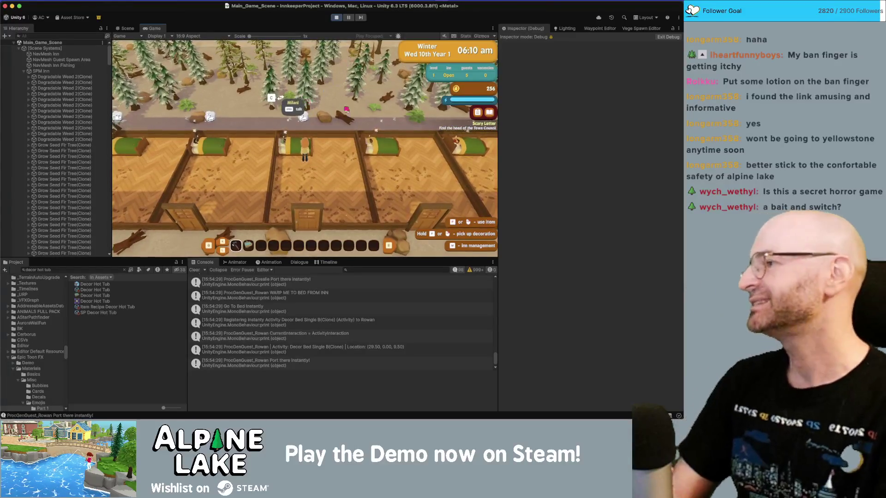
key(s)
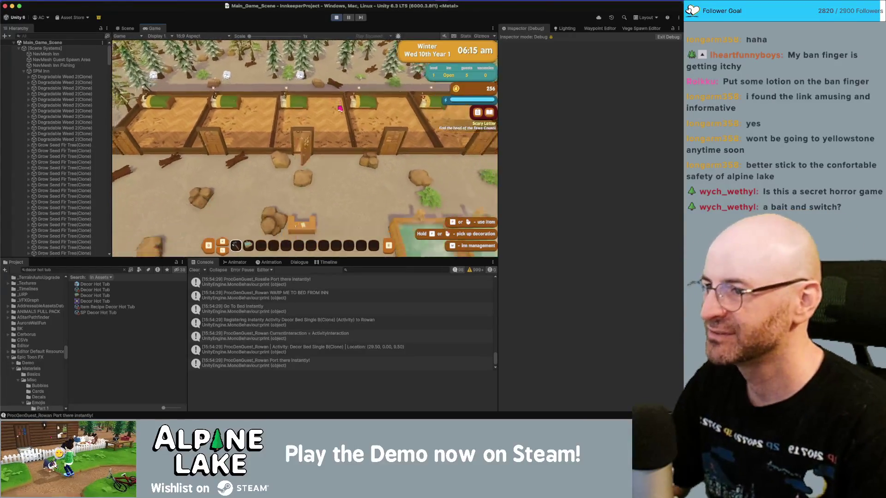
key(a)
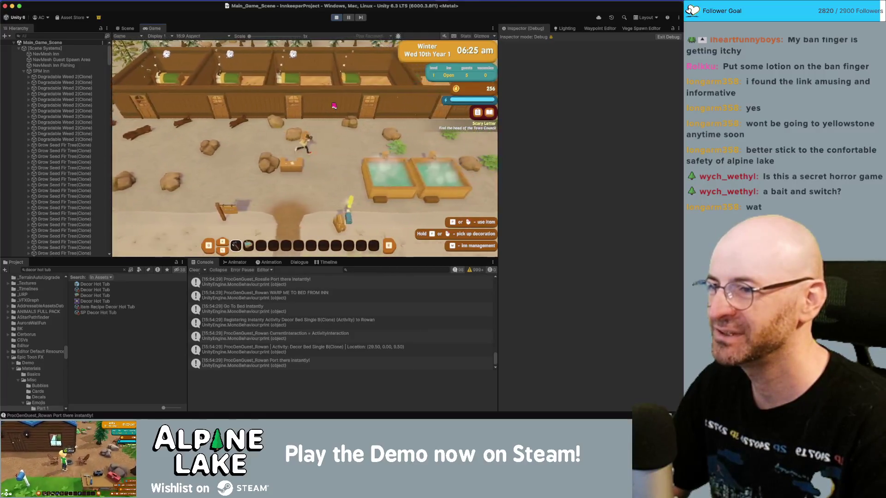
key(w)
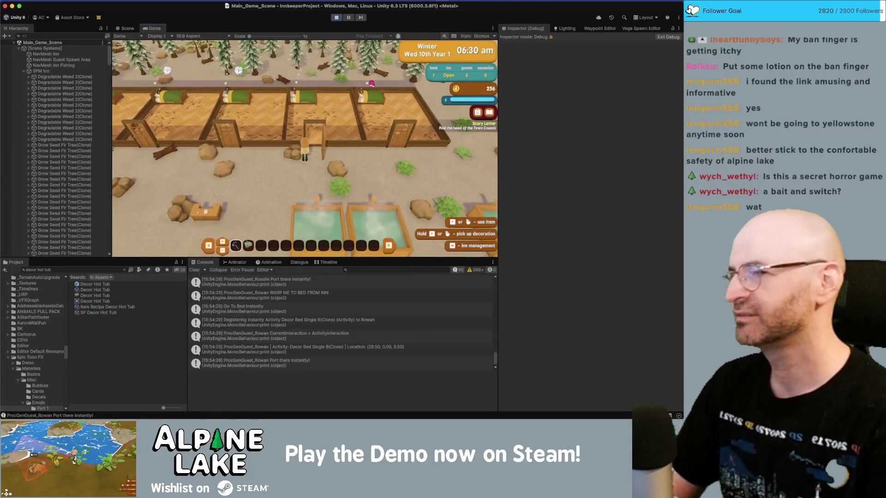
key(s)
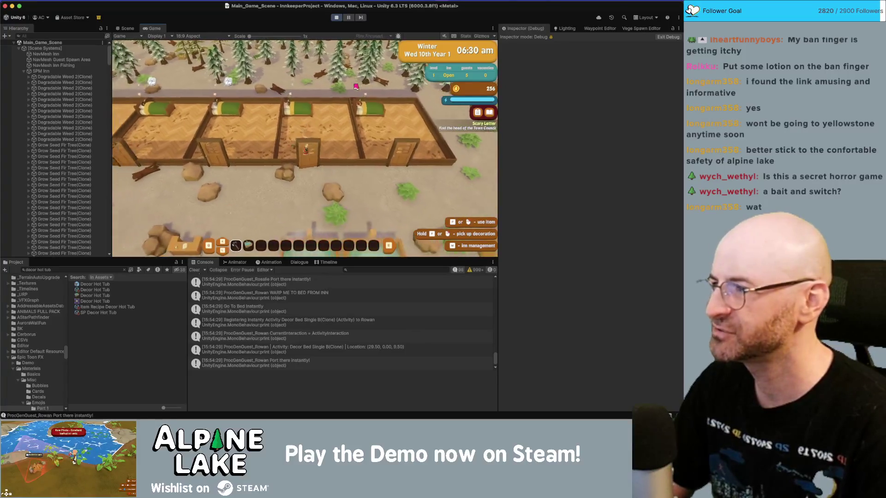
key(s)
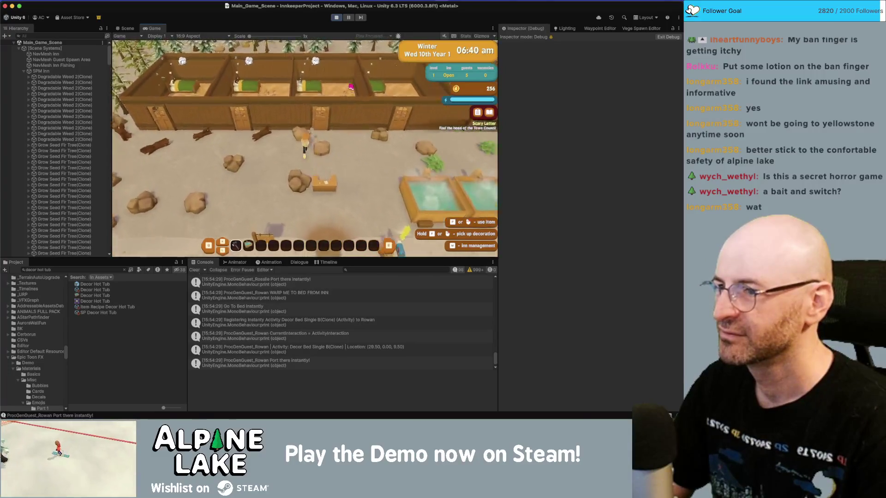
key(w)
key(s)
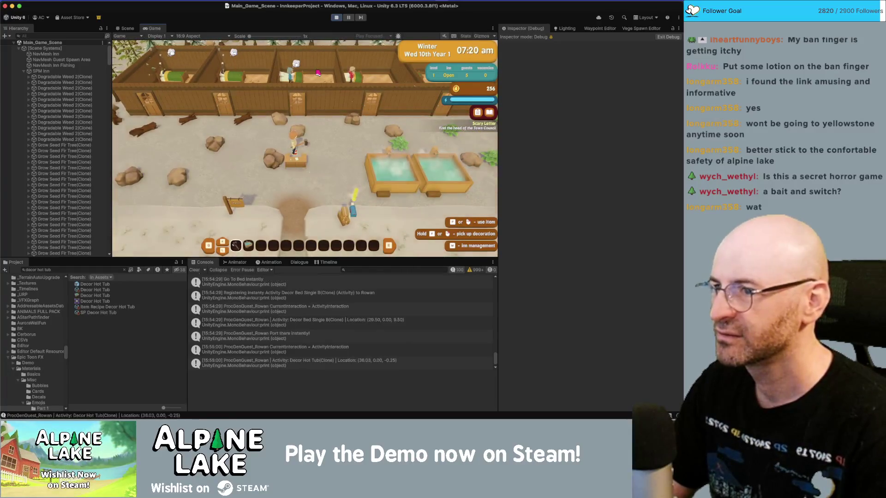
scroll(412, 300, up, 5)
scroll(412, 300, down, 5)
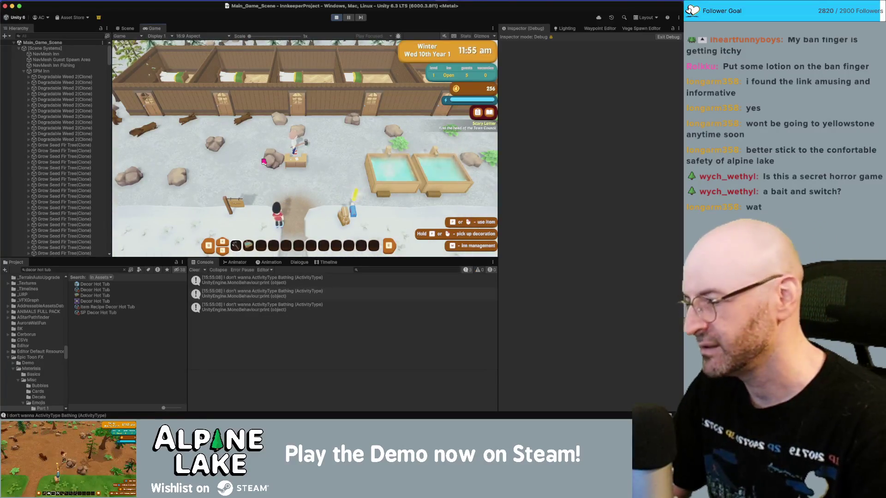
Open the 'I don't wanna' log source in Guest.cs, stop play mode, and comment out that print.
double_click(266, 279)
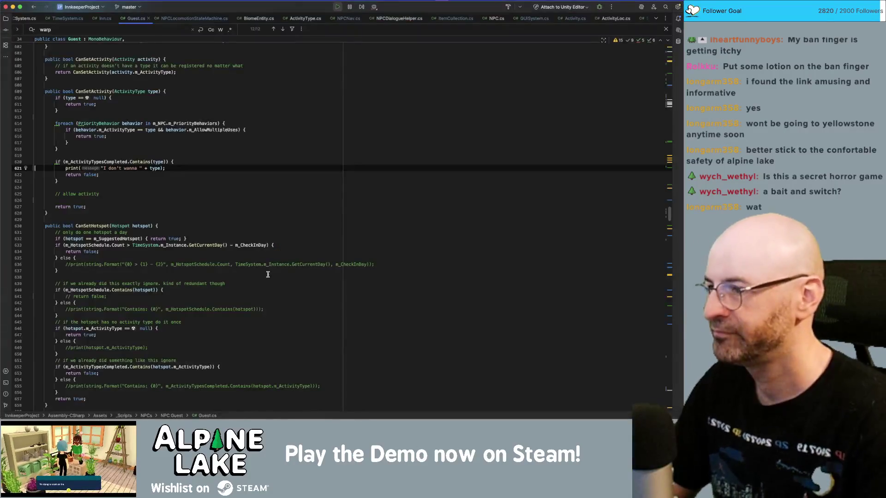
key(super+Tab)
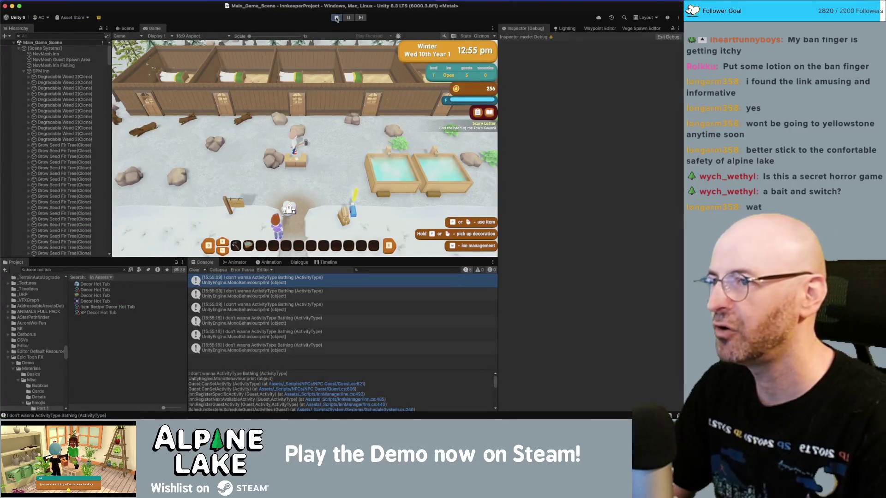
click(336, 17)
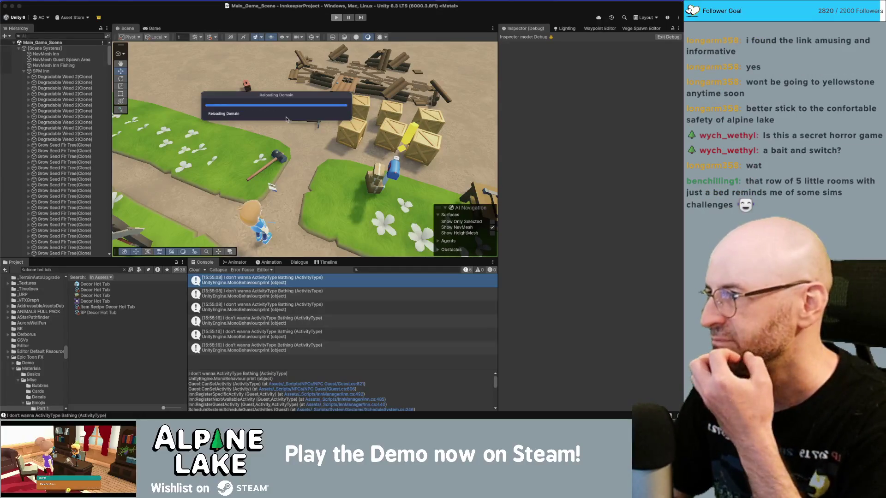
key(super+Tab)
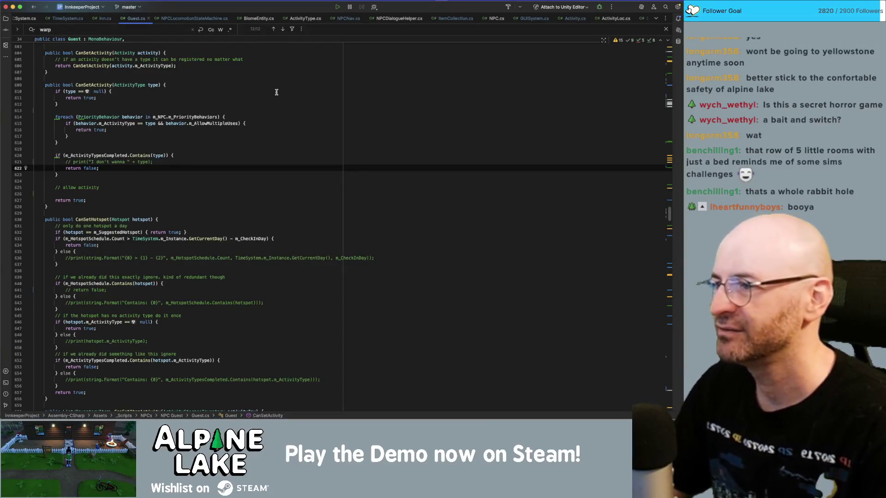
key(super+Tab)
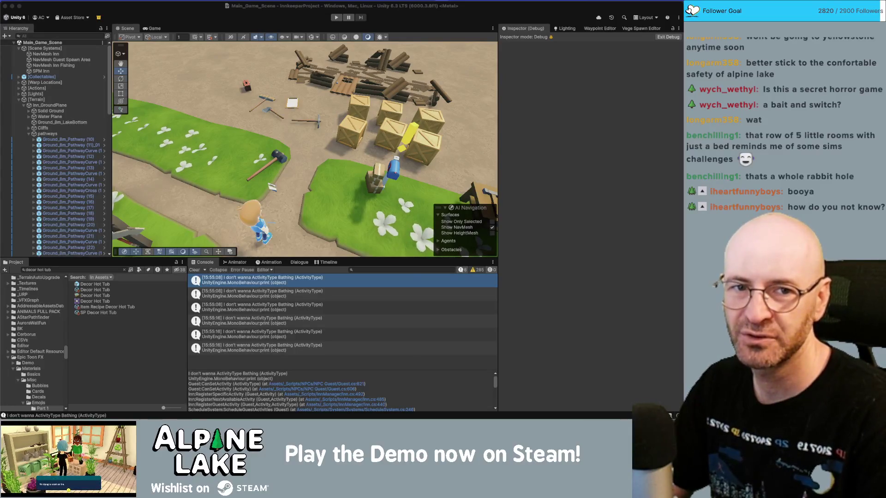
key(super+Tab)
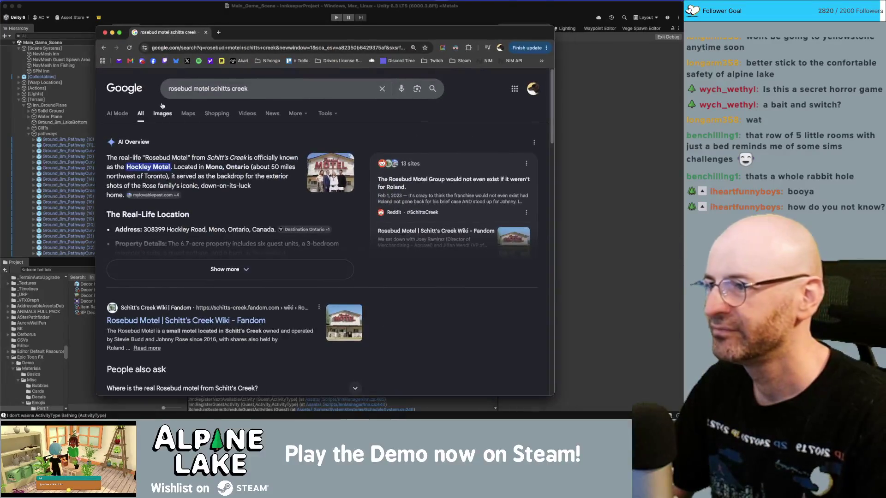
Show Google Images results for the Rosebud Motel and preview the Department 56 motel model.
click(162, 113)
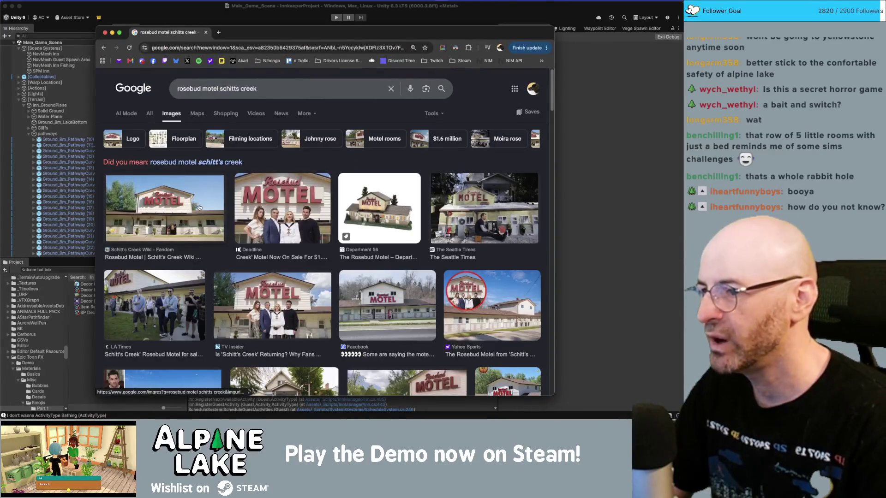
click(401, 211)
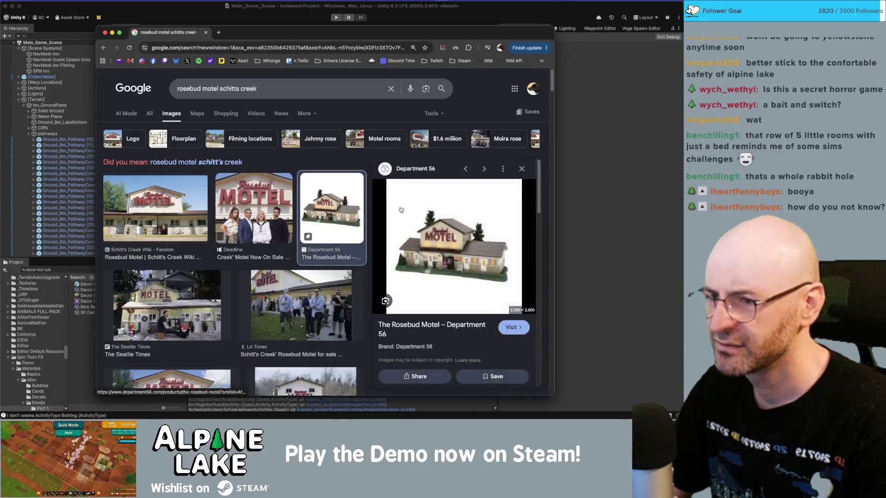
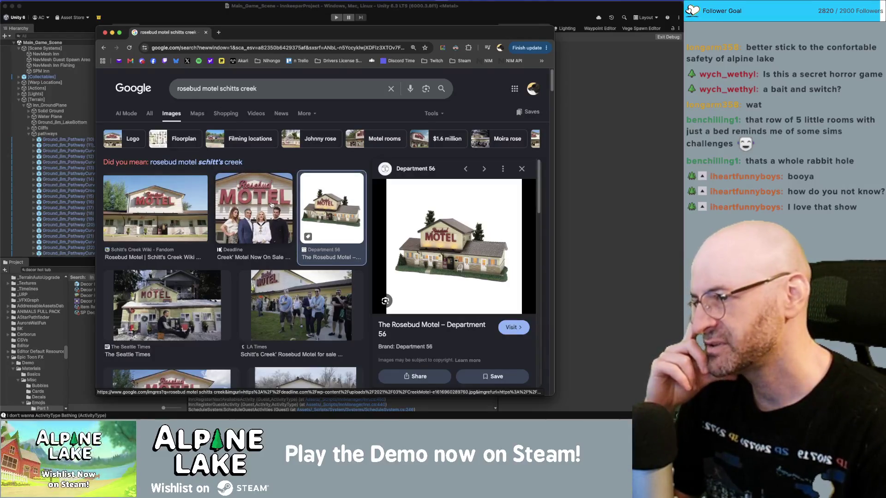
Change the image search query to 'bates motel', dropping the earlier terms.
scroll(271, 204, down, 2)
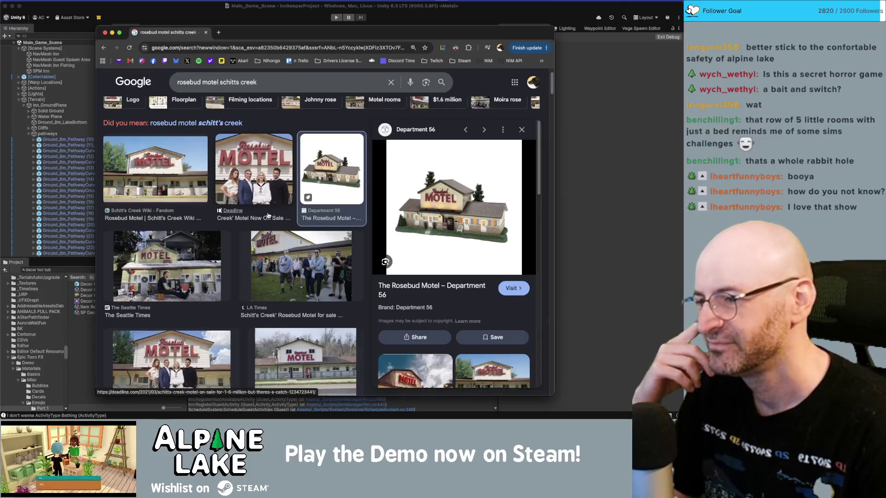
scroll(268, 215, down, 6)
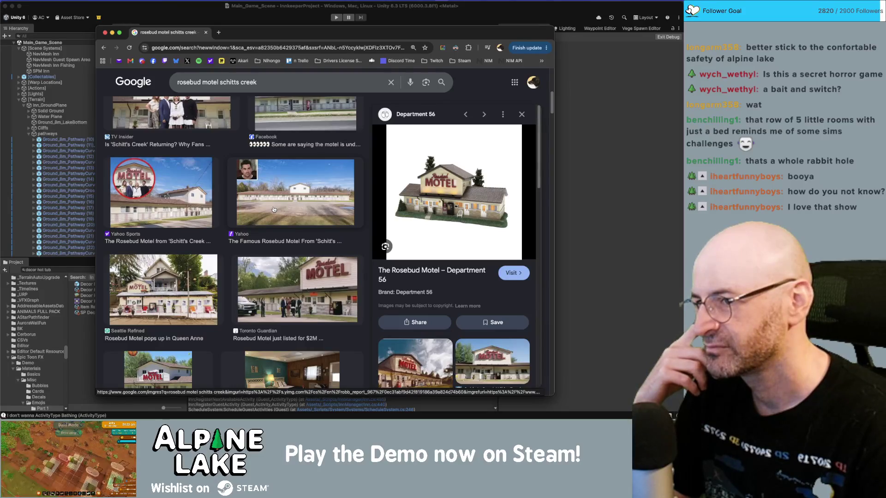
scroll(273, 210, down, 3)
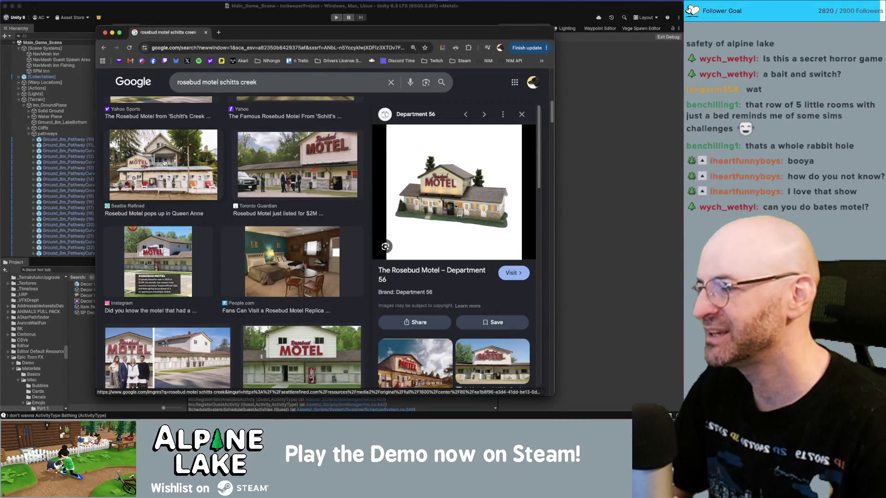
scroll(166, 161, up, 5)
click(203, 88)
double_click(189, 89)
text(bates)
key(Return)
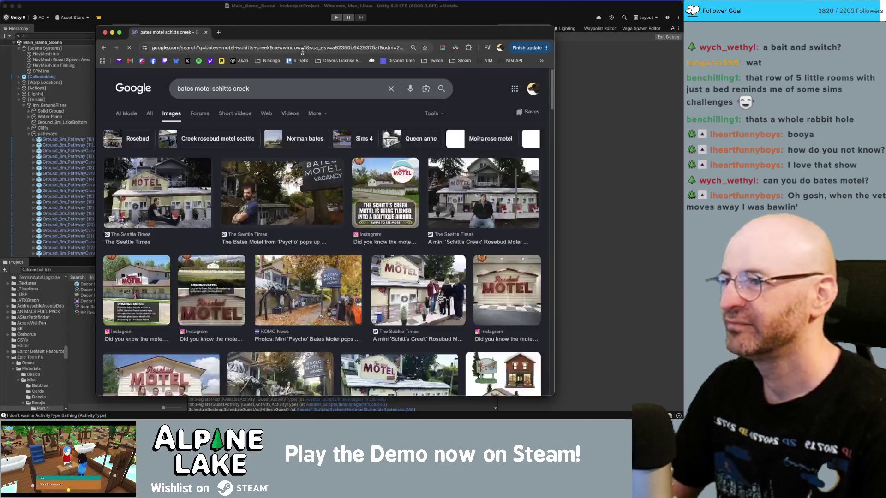
key(BackSpace)
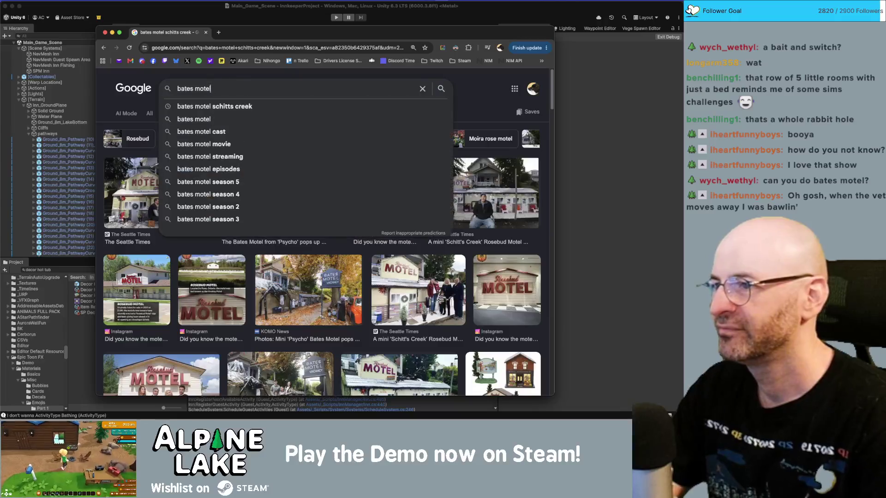
key(Return)
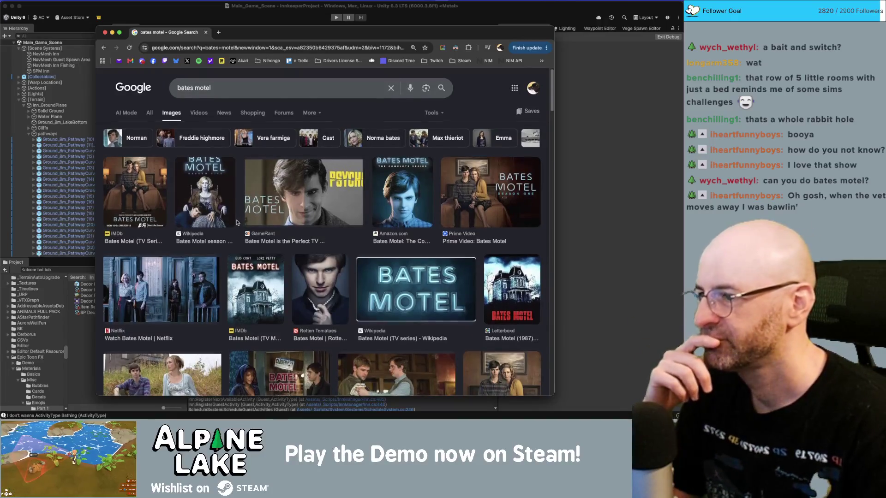
Extend the query to 'bates motel exterior' and run the image search.
scroll(238, 222, down, 2)
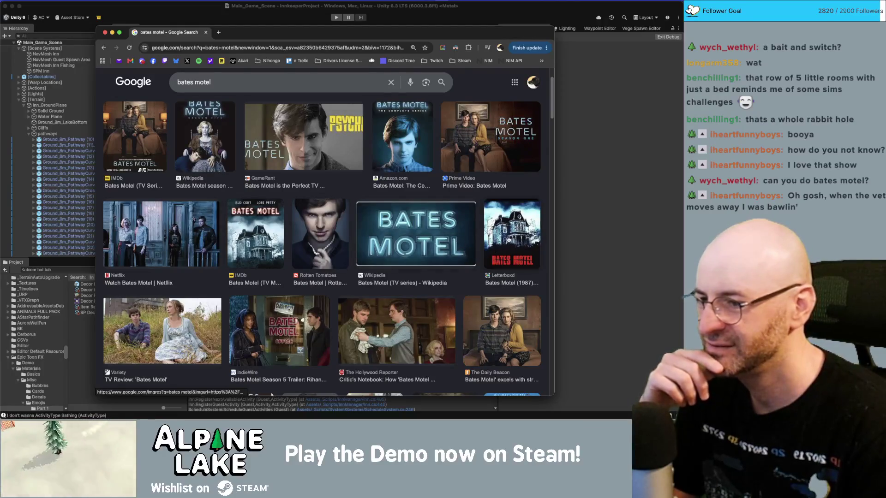
scroll(387, 245, down, 3)
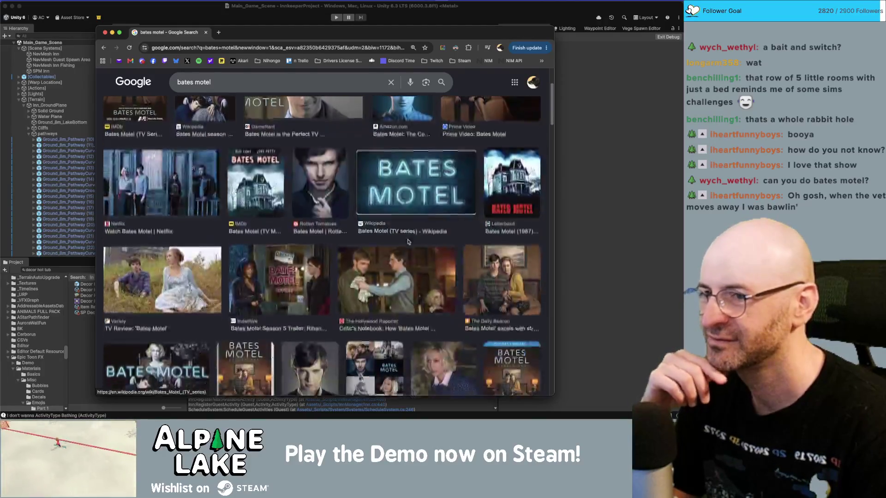
scroll(386, 245, down, 5)
scroll(254, 102, up, 10)
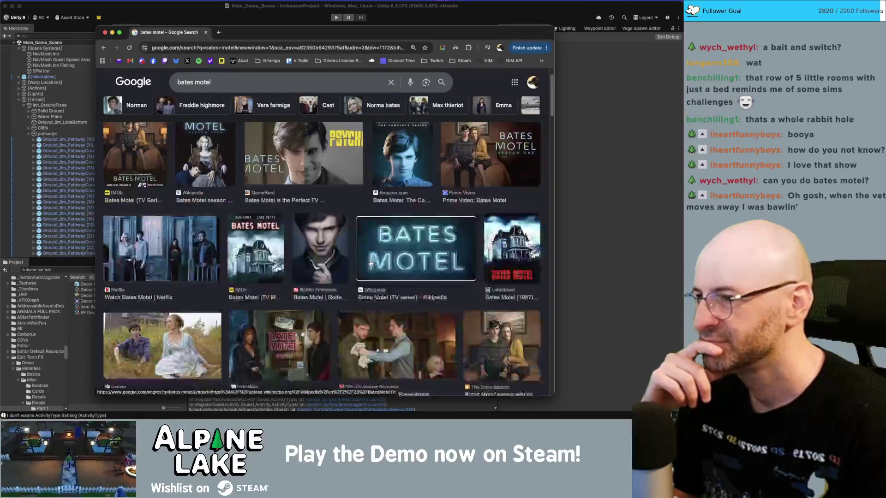
click(257, 88)
text(exte)
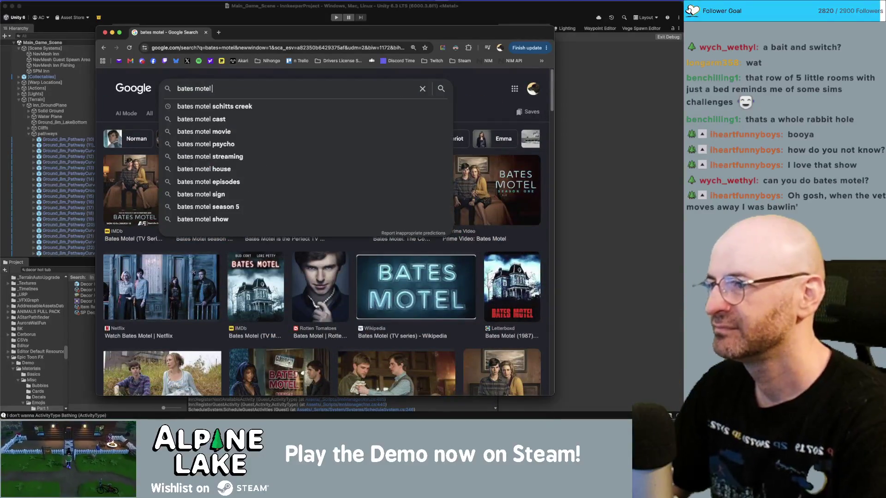
text(rior)
key(Return)
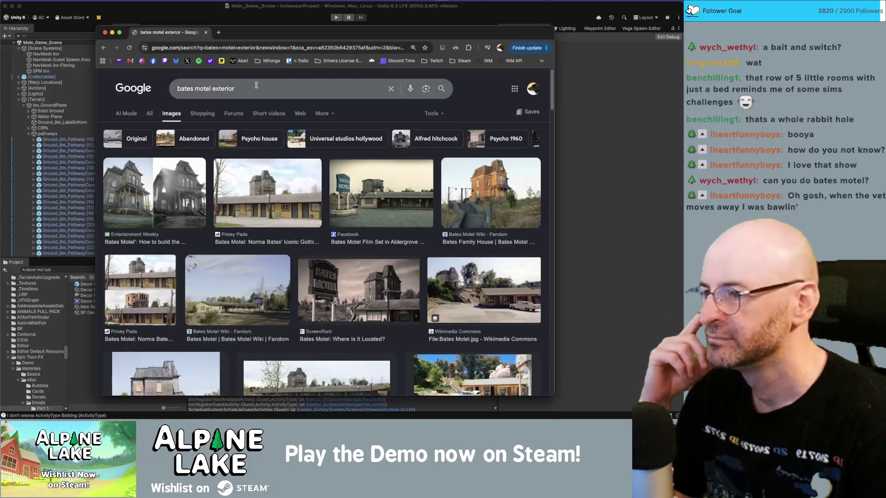
Preview the motel, house and Aldergrove film-set photo results.
click(287, 211)
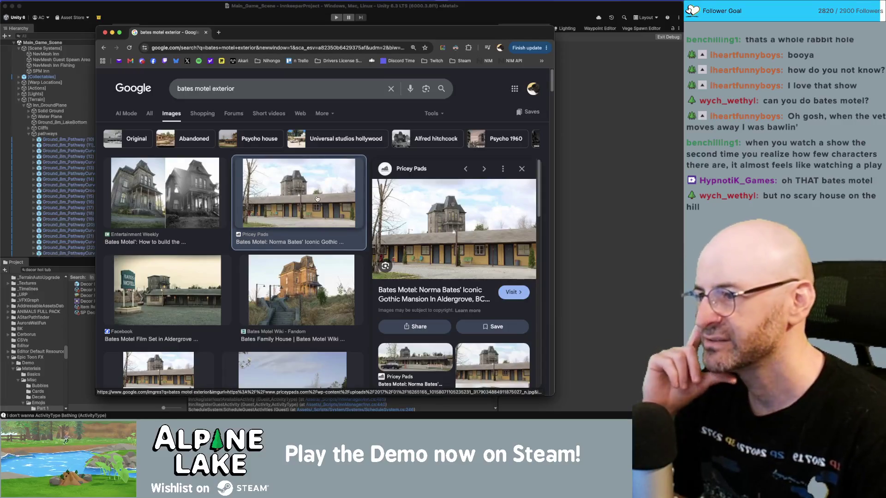
click(127, 196)
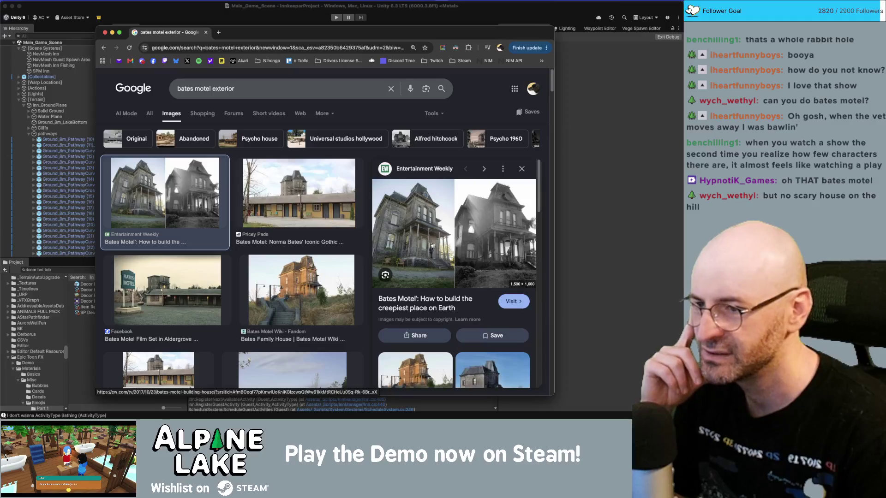
key(Down)
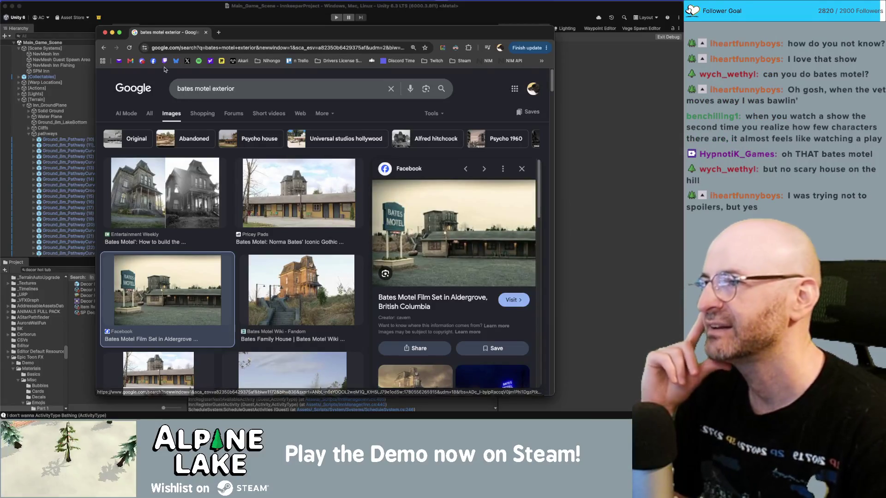
key(super+h)
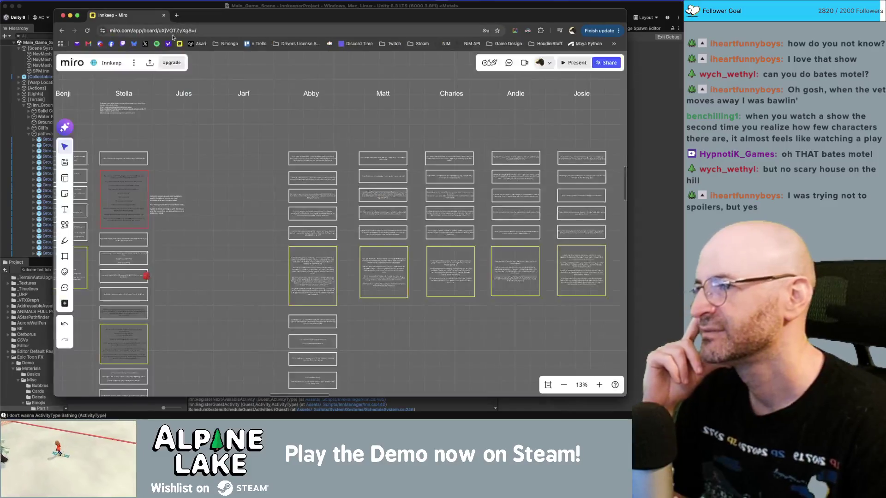
Back in Unity, open a Bathing Console log's source line in Guest.cs.
key(super+h)
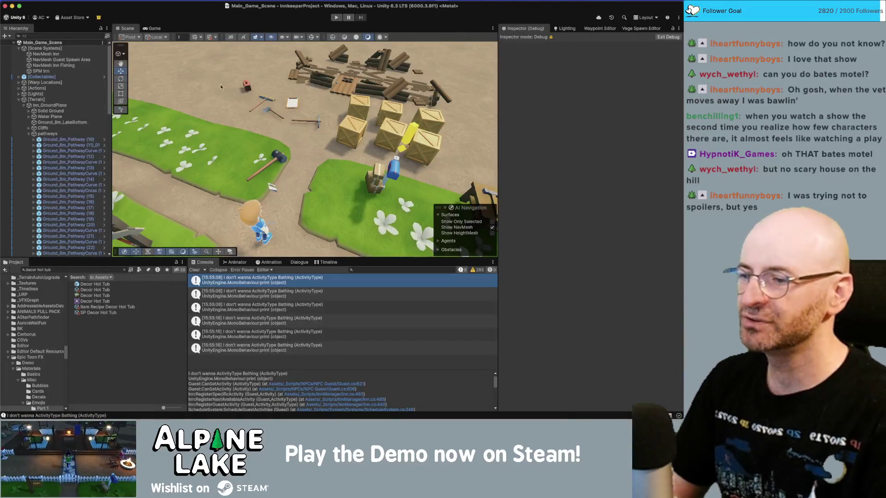
drag(217, 156, 240, 125)
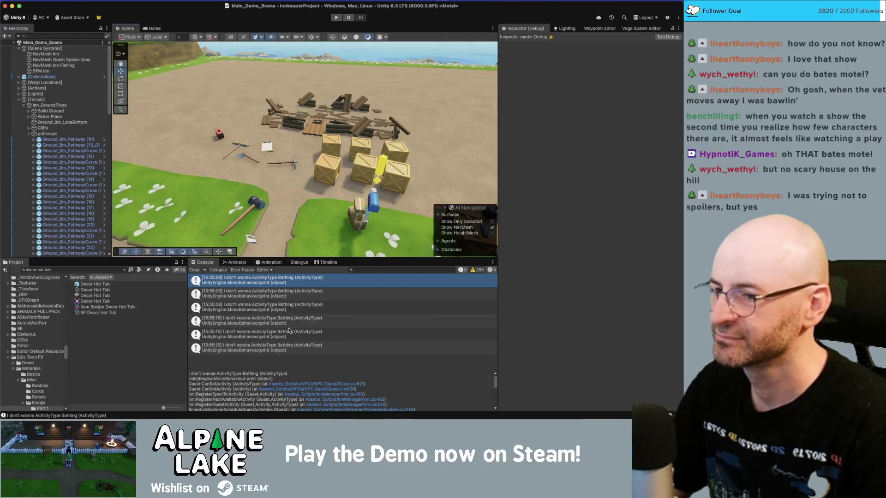
click(257, 305)
click(257, 293)
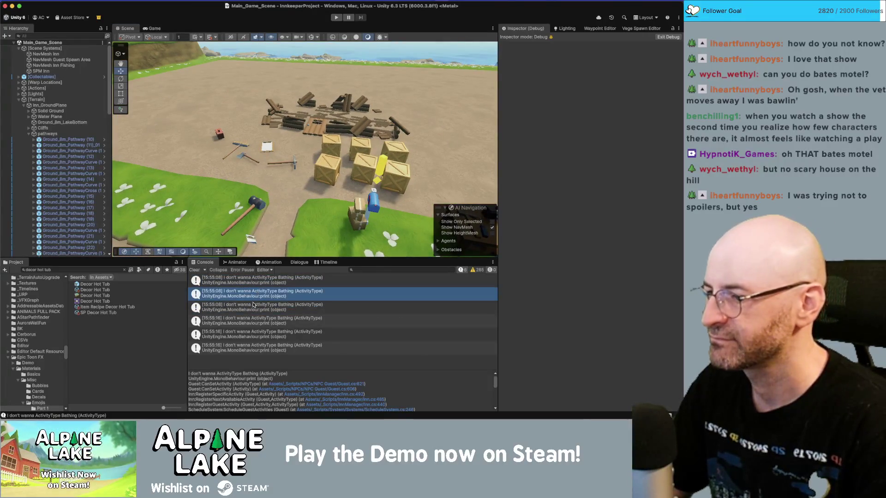
double_click(252, 305)
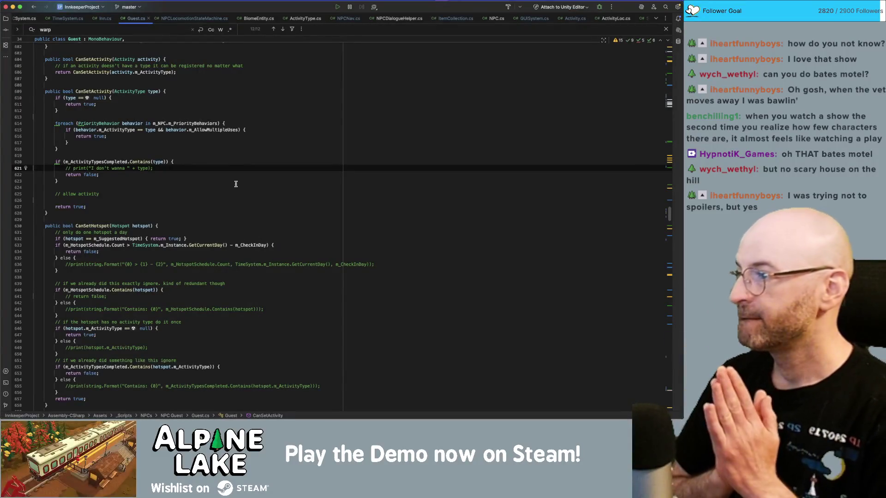
Browse Guest.cs around CanSetActivity and search the file for 'warptobed'.
click(242, 163)
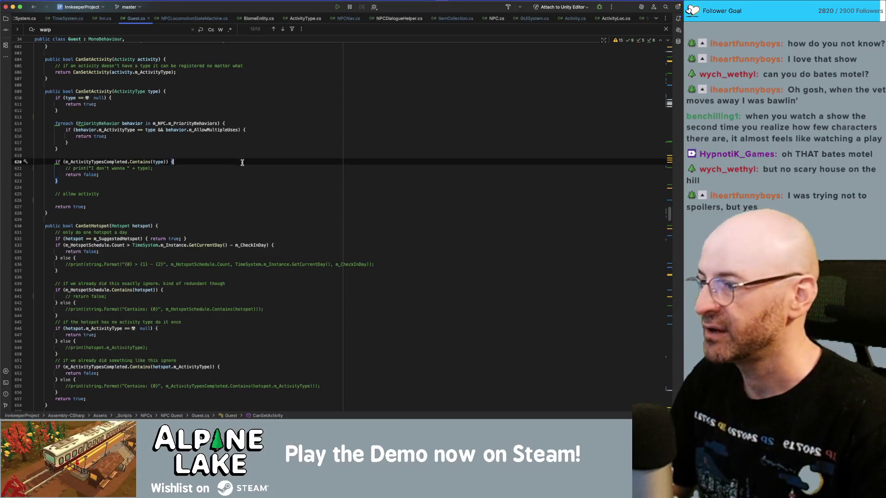
click(258, 149)
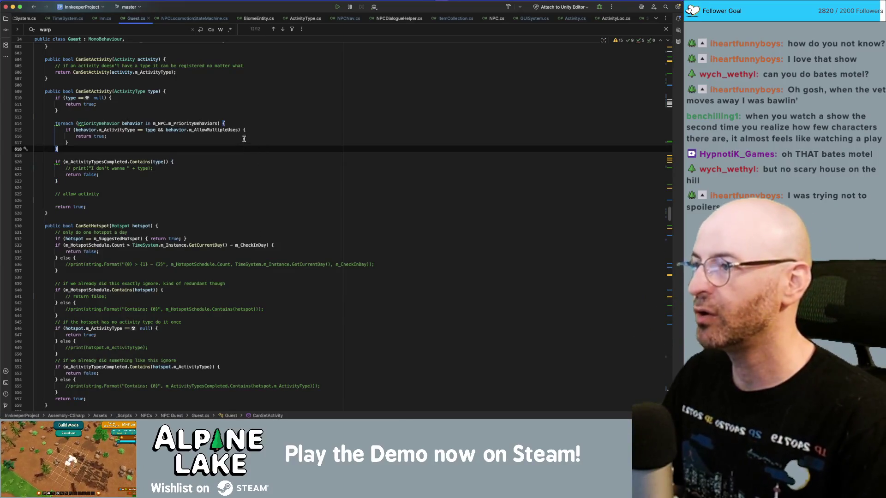
scroll(238, 138, up, 1)
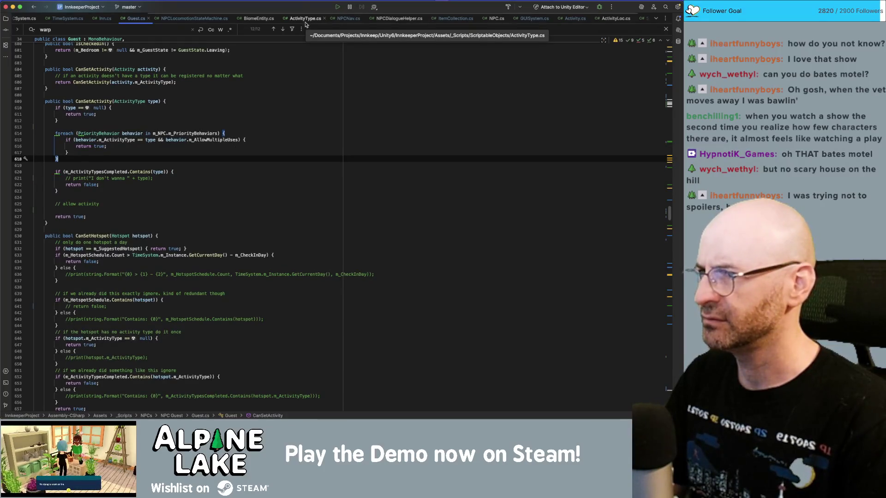
scroll(339, 227, down, 3)
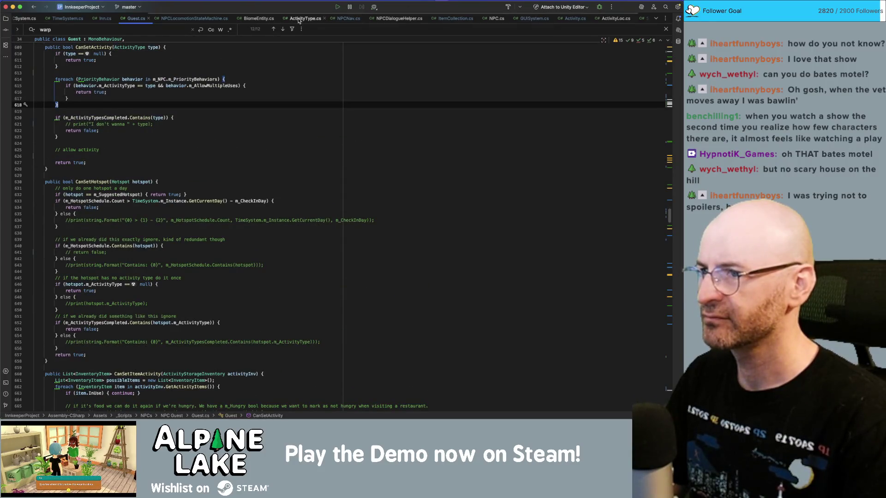
scroll(191, 244, down, 5)
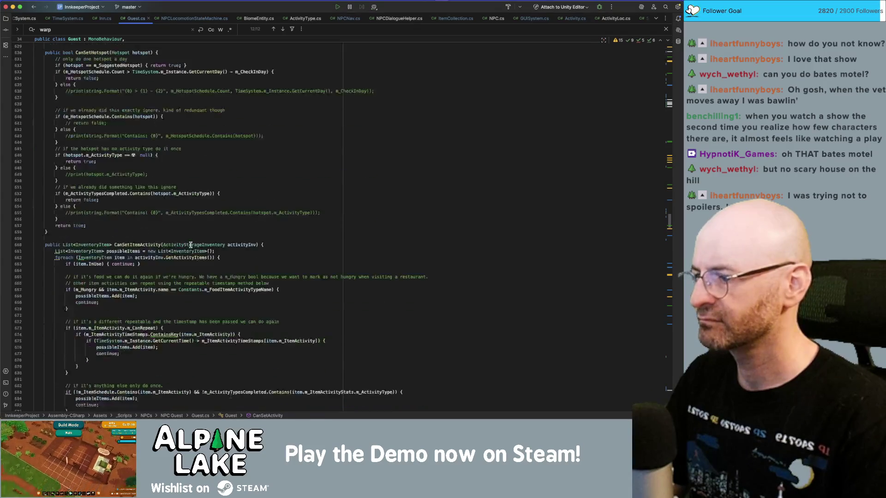
scroll(193, 244, down, 20)
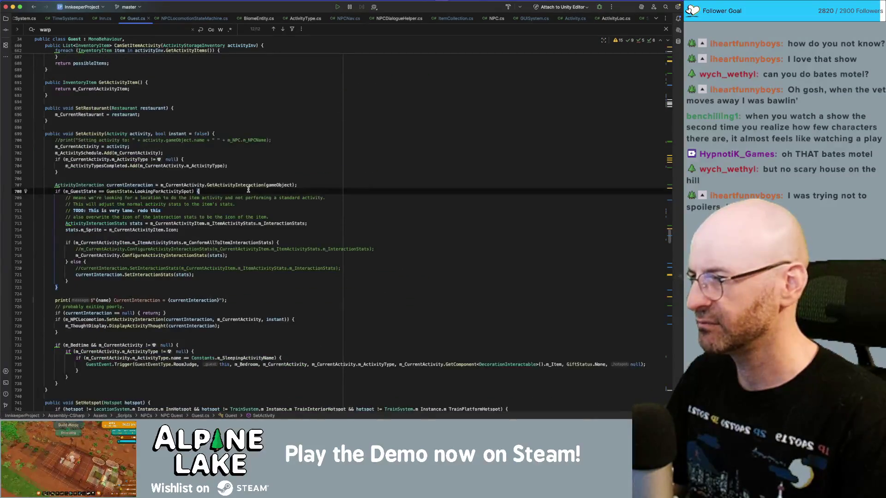
scroll(254, 182, down, 5)
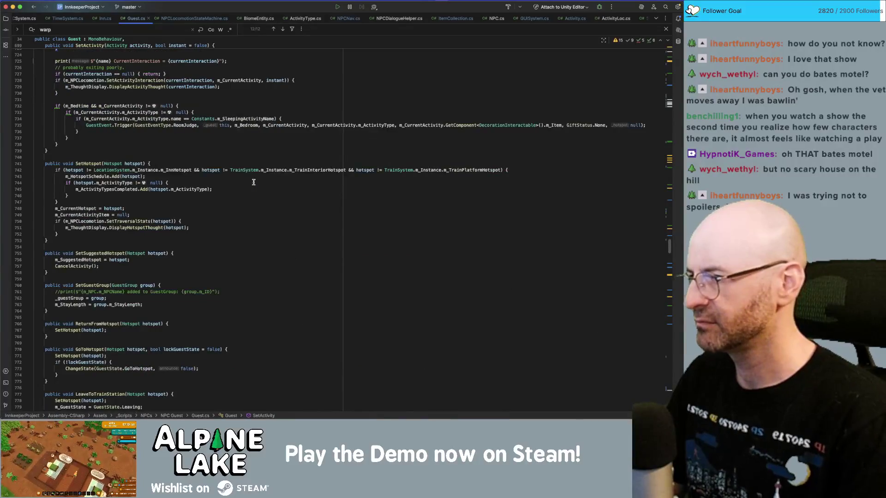
scroll(253, 182, down, 20)
key(super+f)
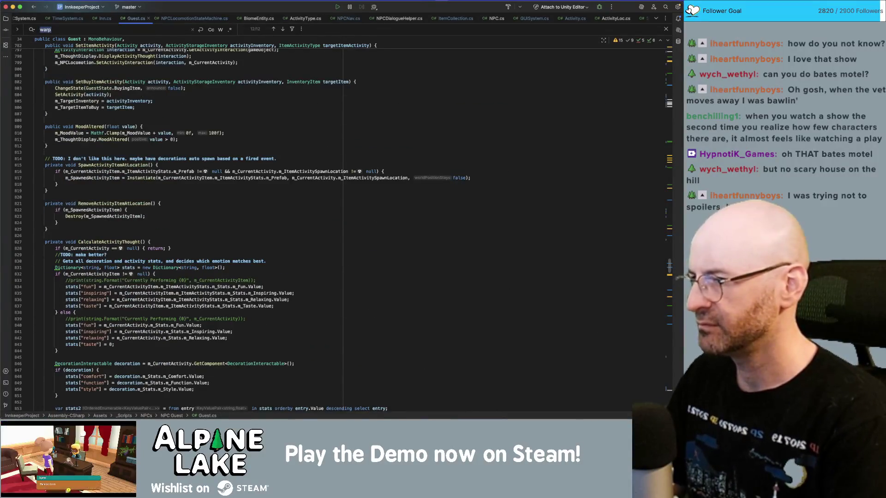
text(warptob)
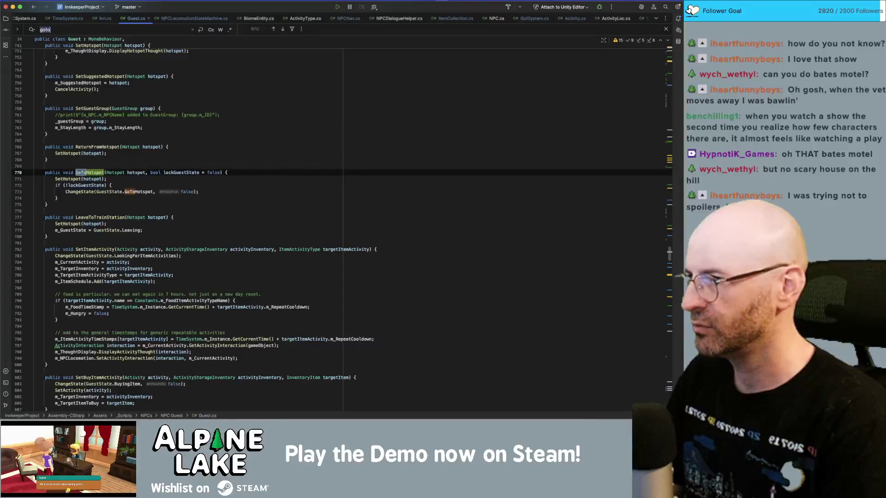
text(ed)
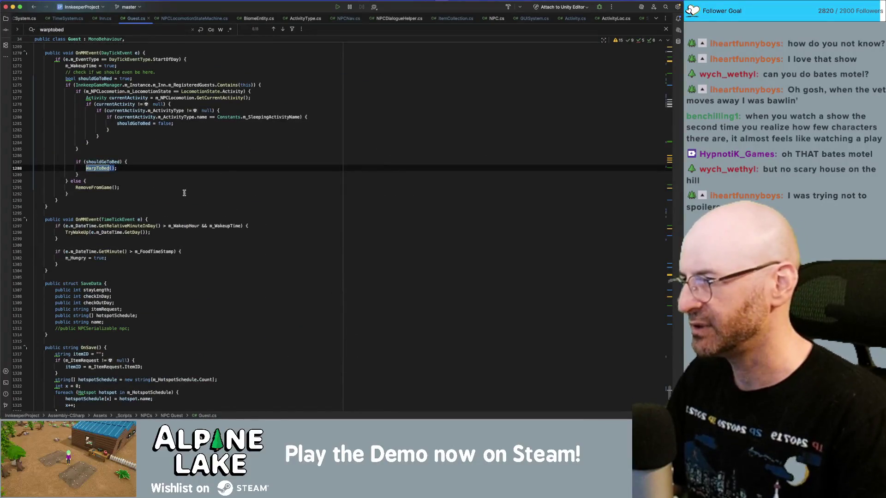
Insert m_ThoughtDisplay.HideThought(); after the StopCoroutine line in WarpToBed, then return to Unity.
super+click(103, 169)
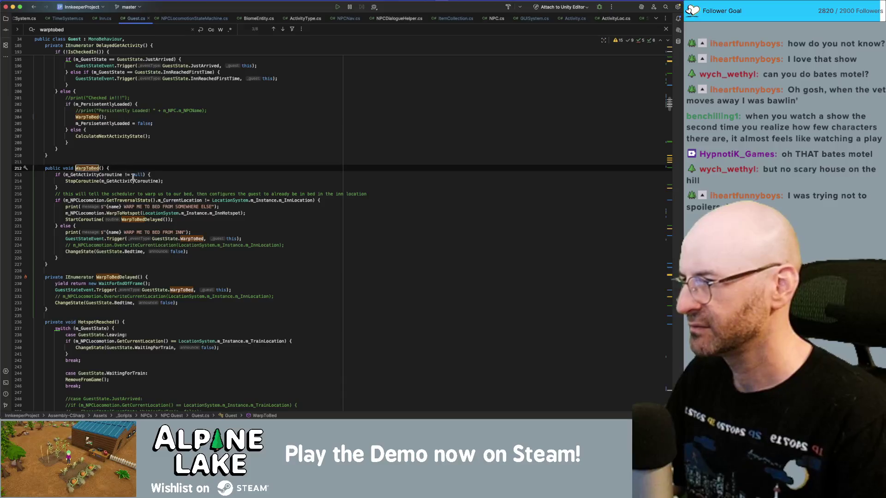
click(153, 239)
click(138, 252)
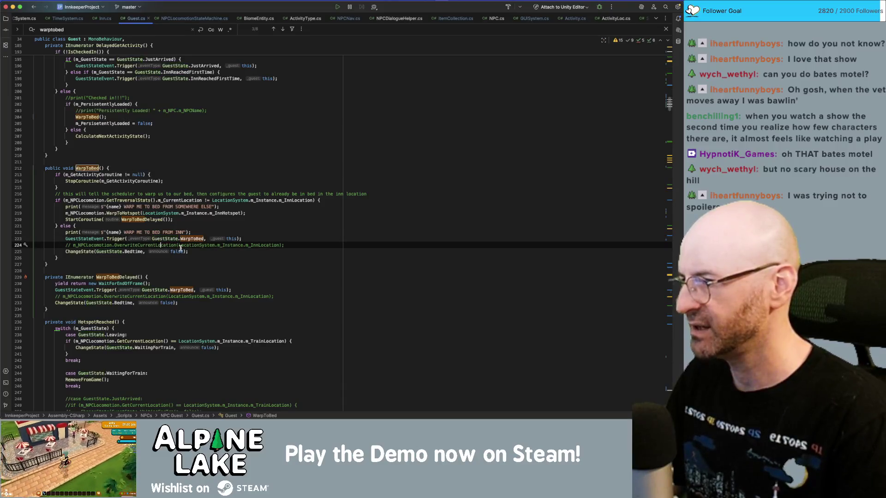
click(144, 181)
click(168, 188)
key(Return)
text(m)
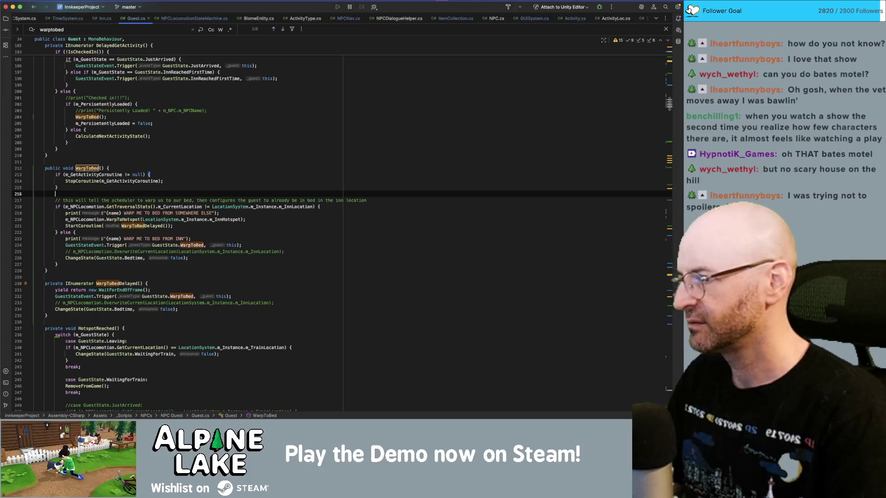
text(_ThoughtDisplay.)
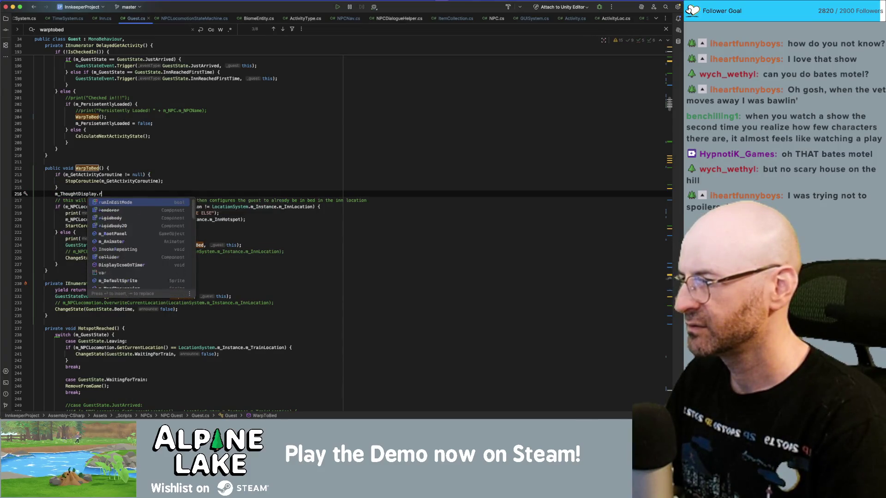
text(Hide)
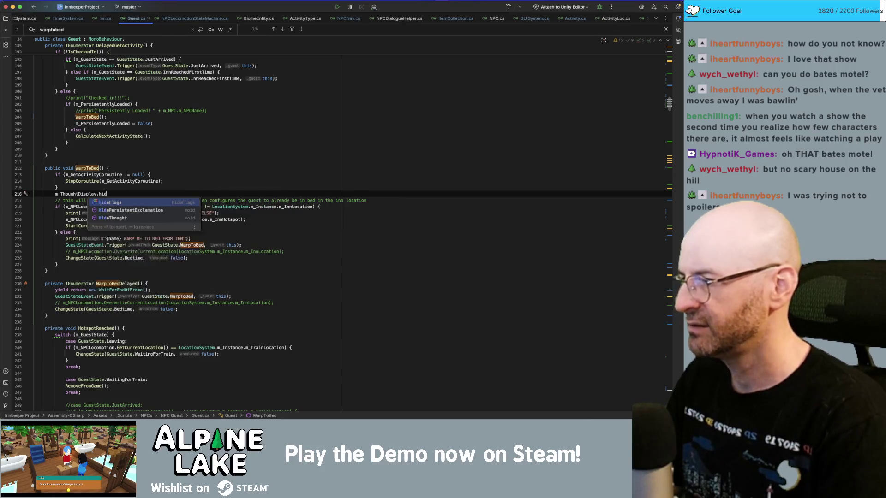
key(Return)
text(;)
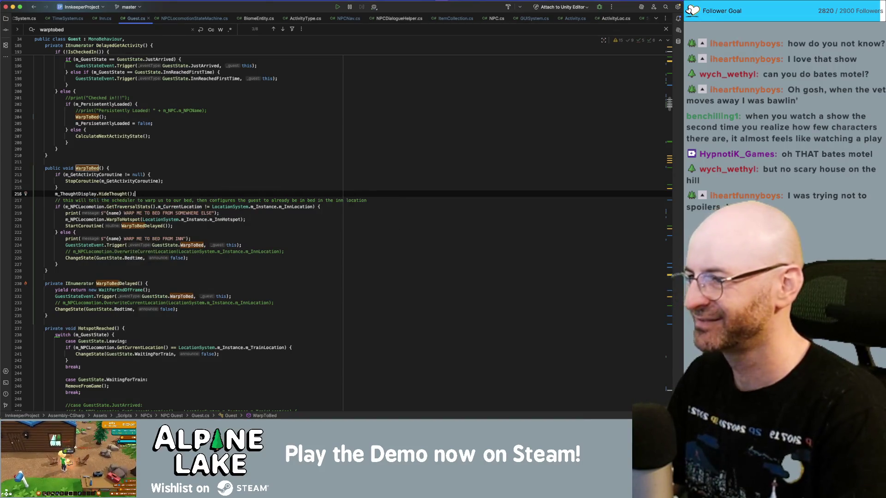
key(super+Tab)
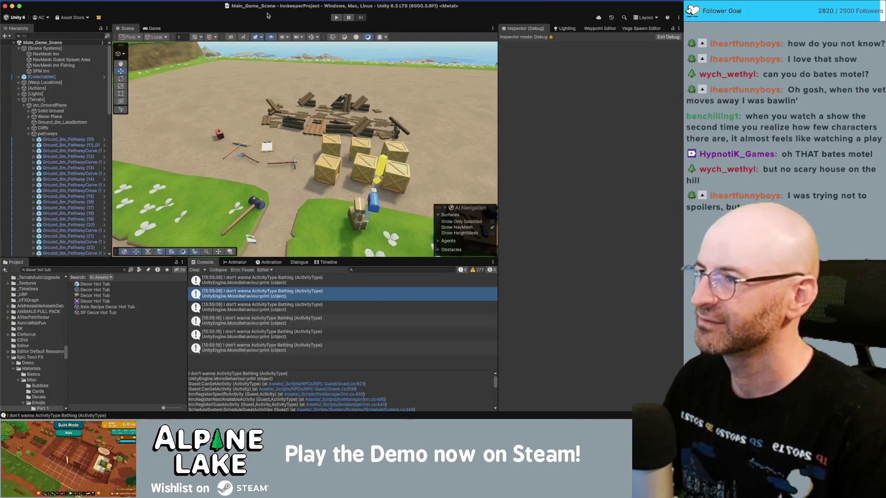
Collapse the pathways and Terrain hierarchy groups, save Core_Scene and enter play mode.
click(29, 134)
click(18, 100)
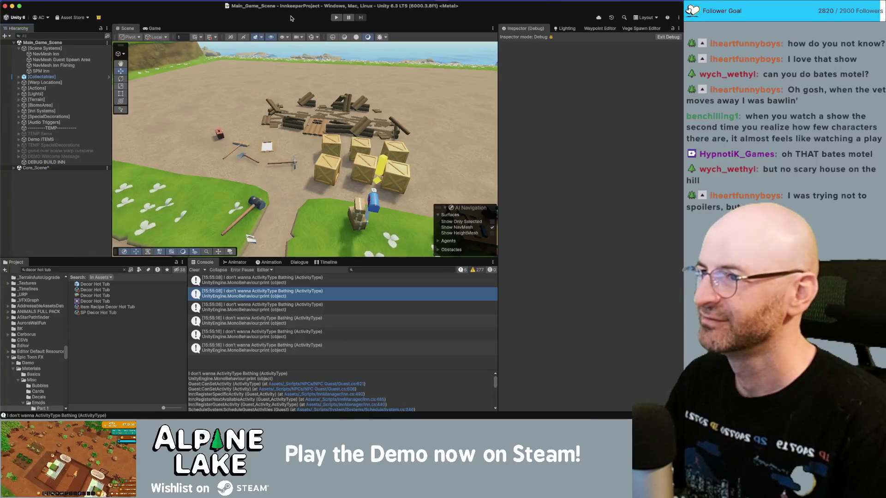
key(cmd+s)
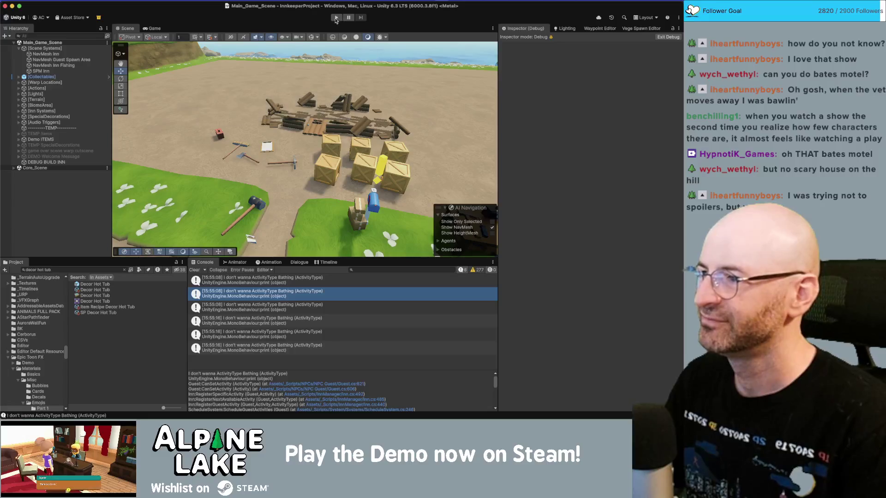
click(336, 18)
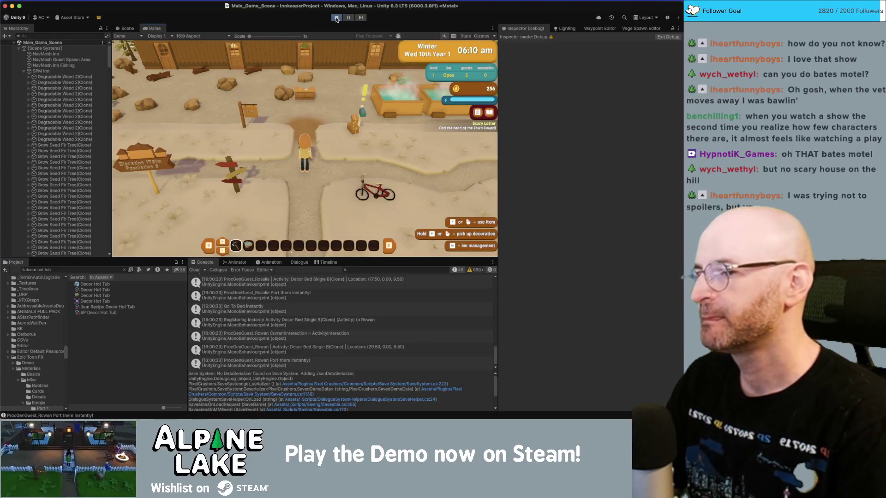
Walk the player north into the bedrooms, then east and west around the hot tubs.
key(w)
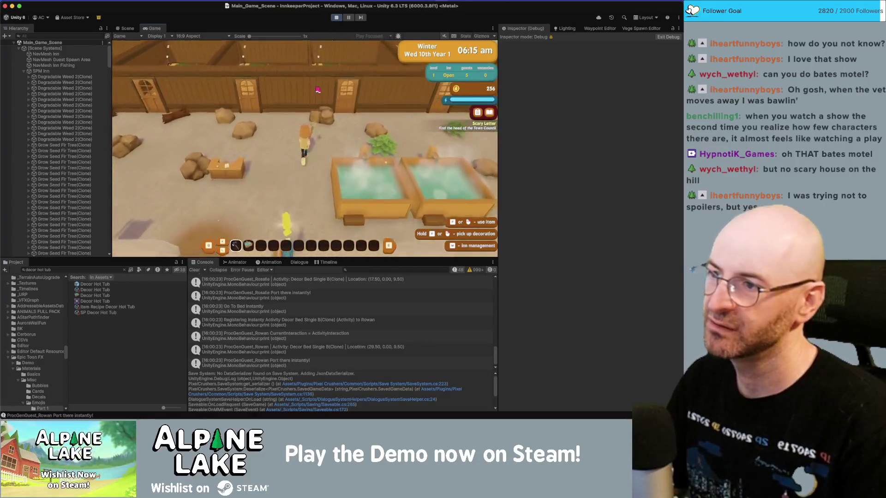
key(w)
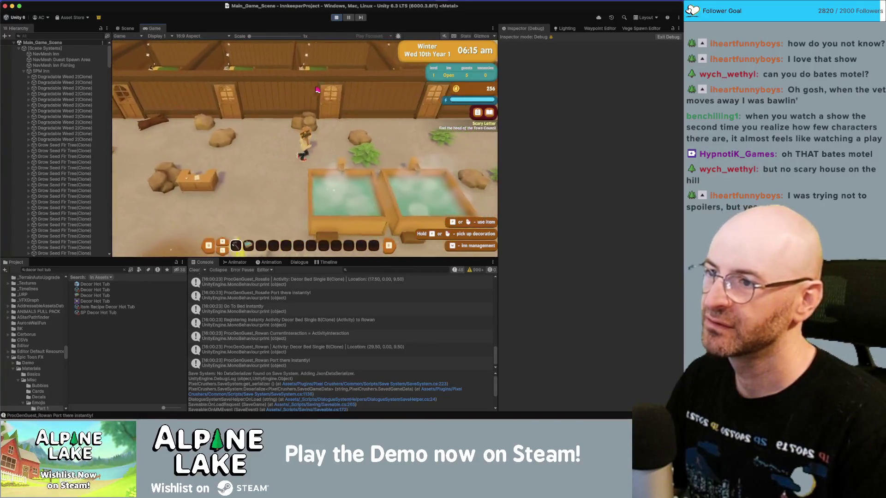
key(w)
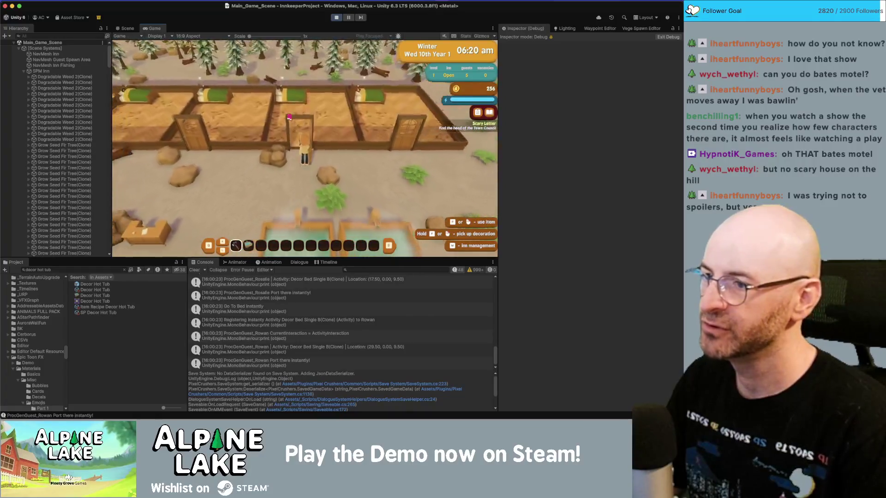
key(s)
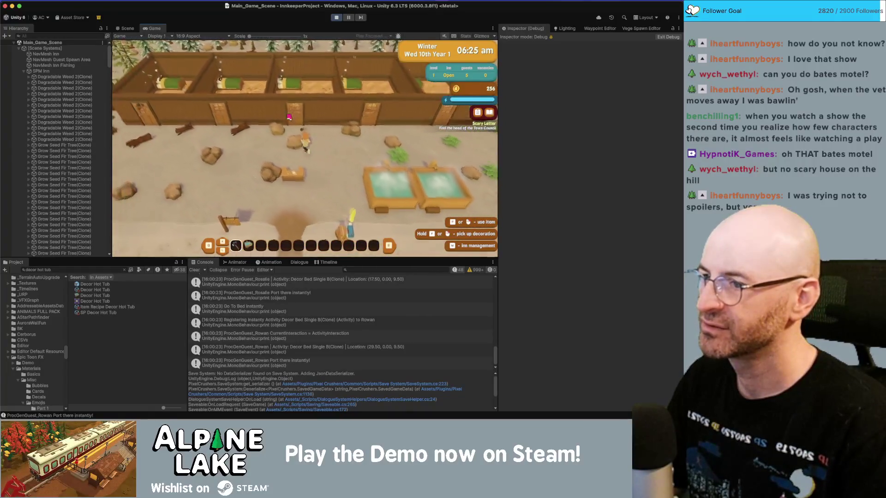
key(w)
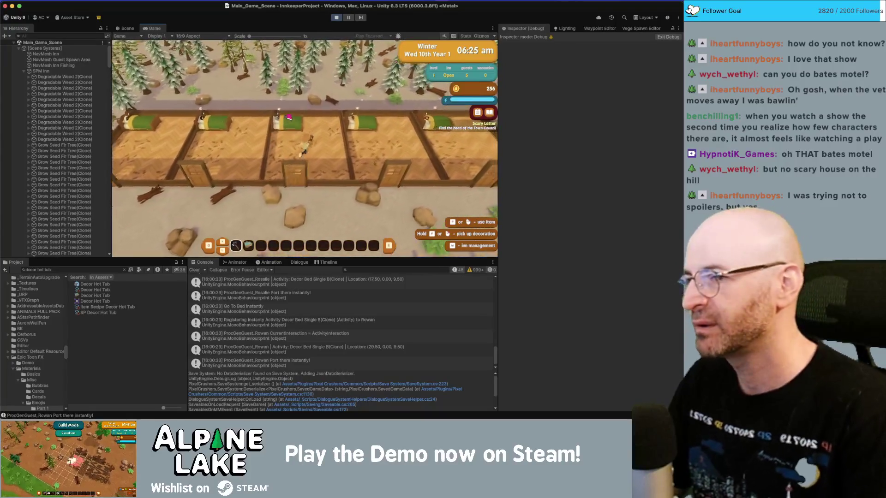
key(s)
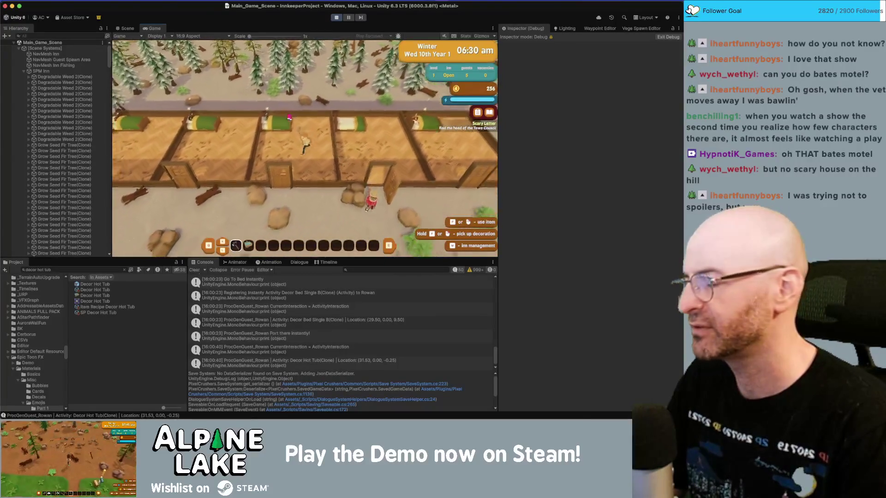
key(s)
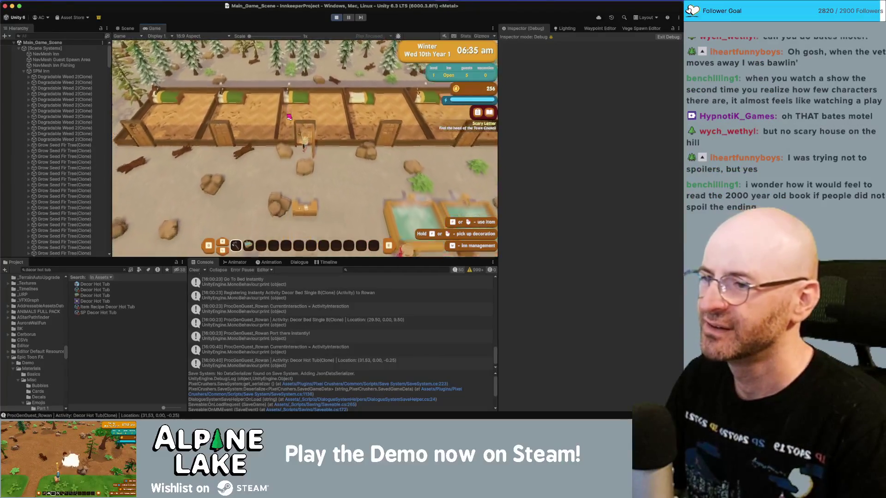
key(s)
key(d)
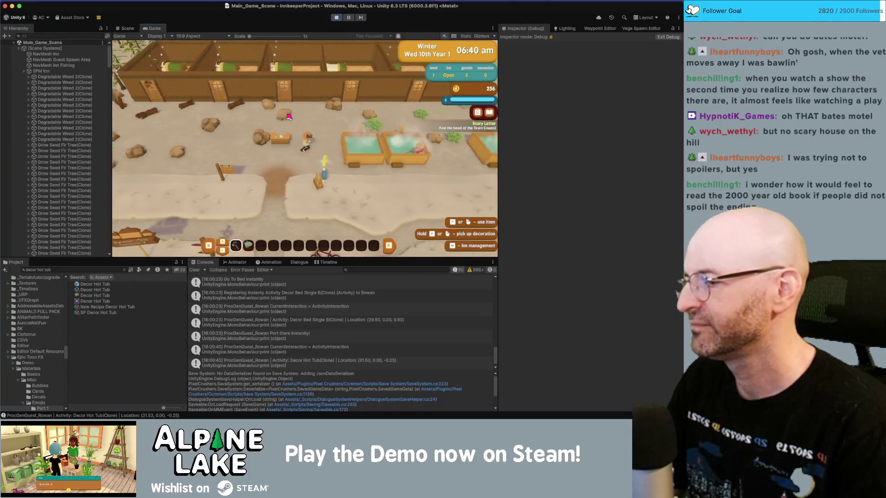
key(d)
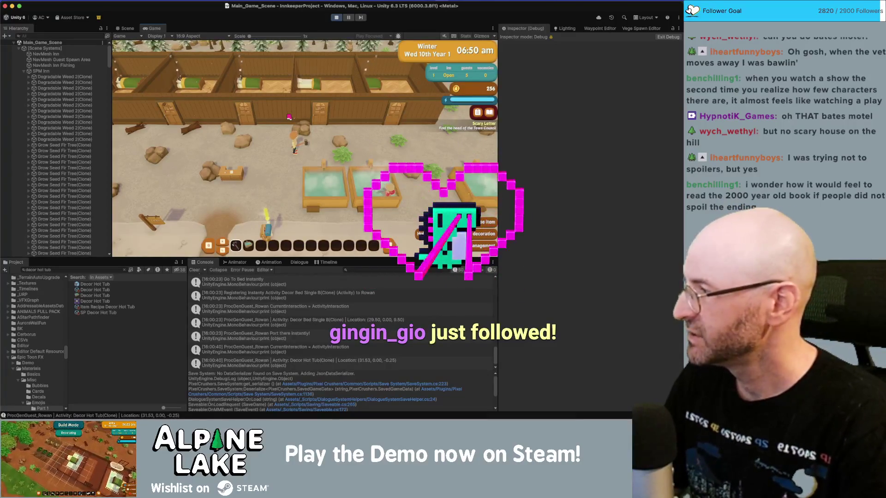
key(a)
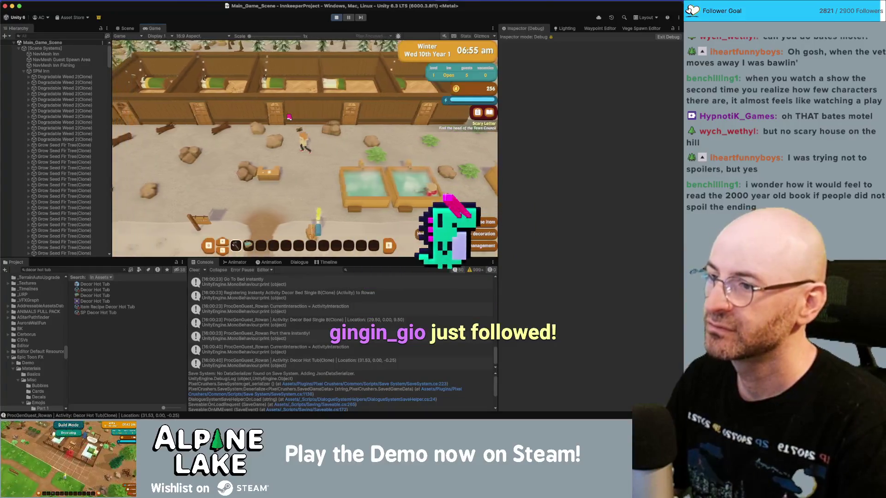
key(a)
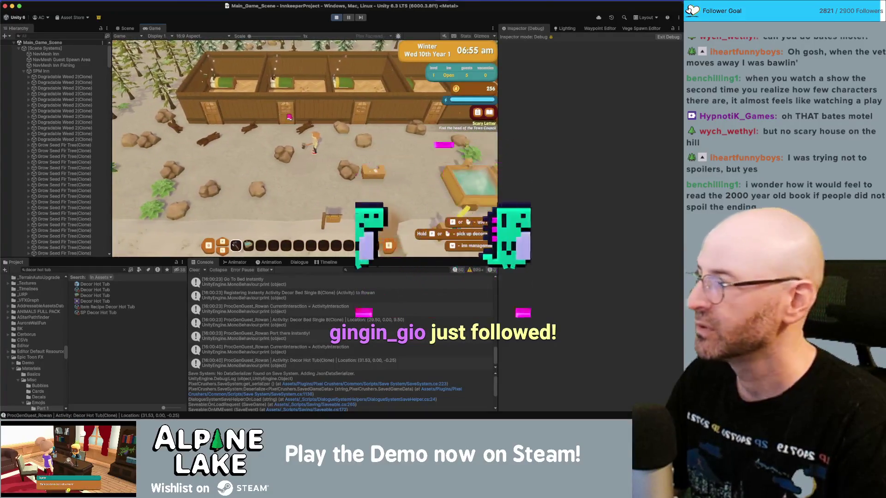
key(d)
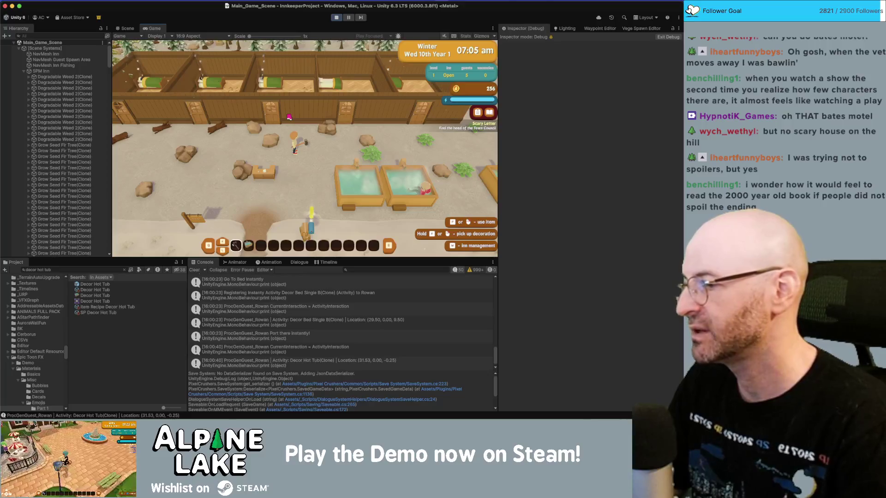
key(d)
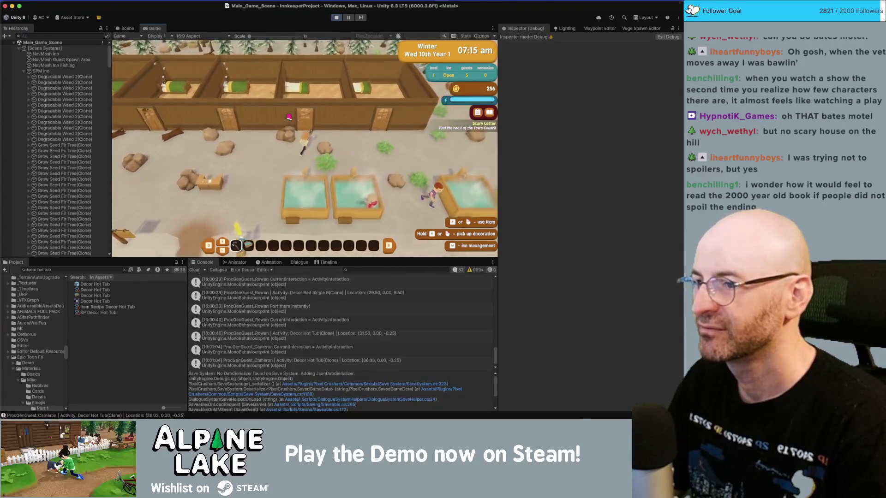
Walk past the bedroom doors to end the day, continue to Thu 11th, and enter the inn.
key(w)
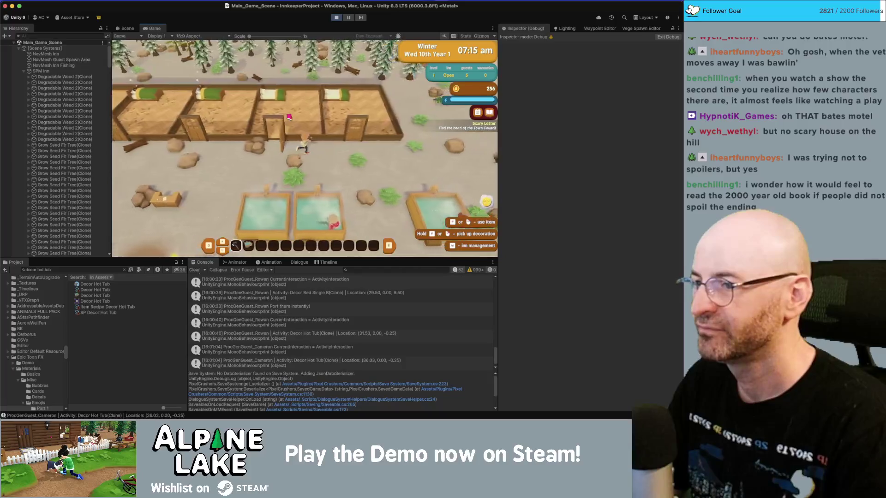
key(d)
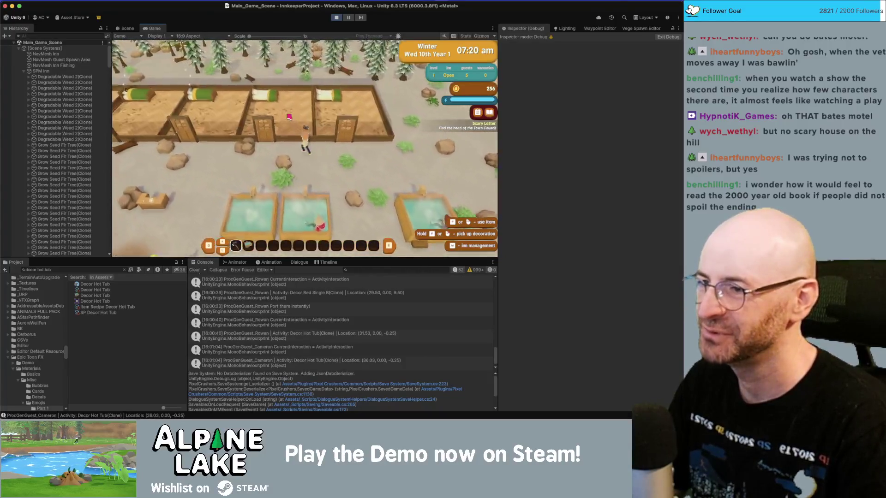
key(a)
key(s)
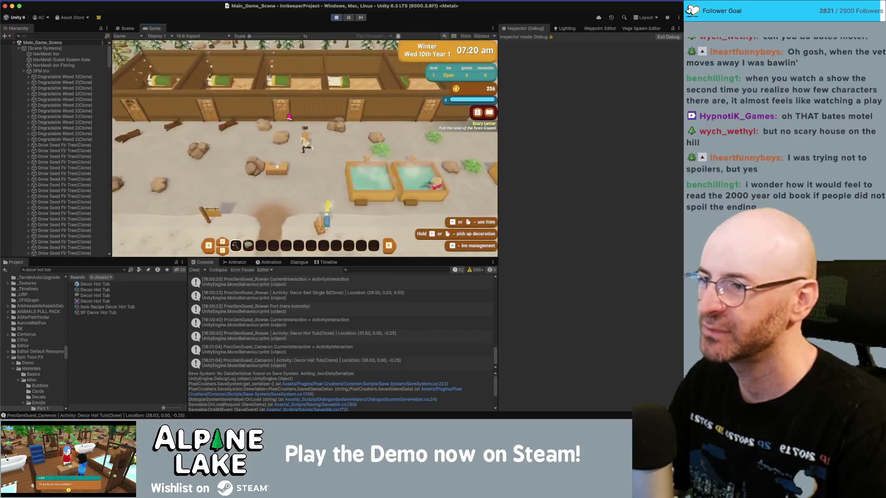
key(a)
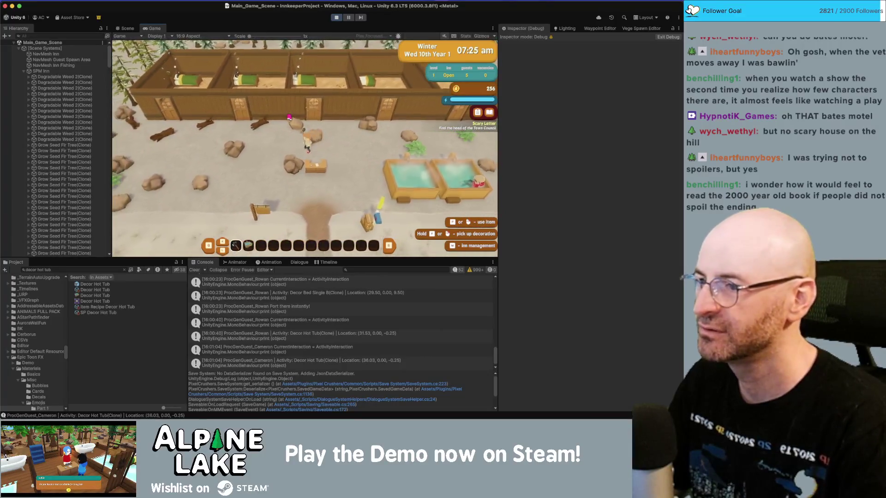
key(d)
key(s)
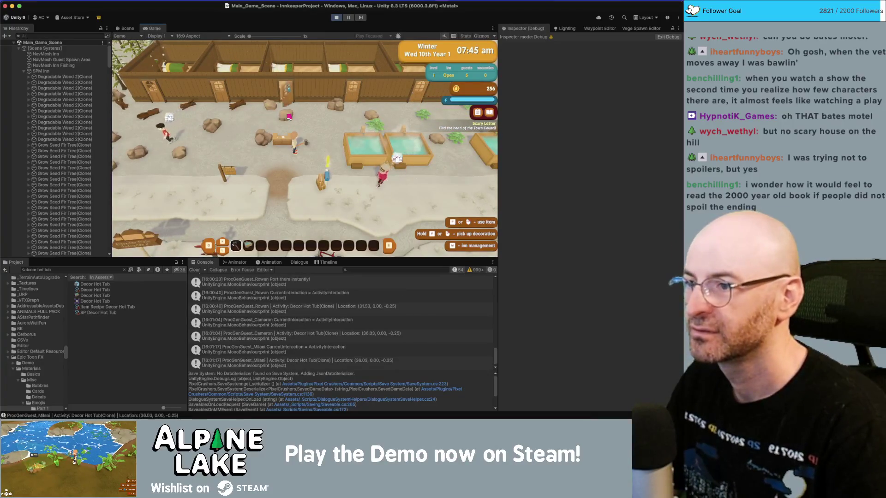
key(s)
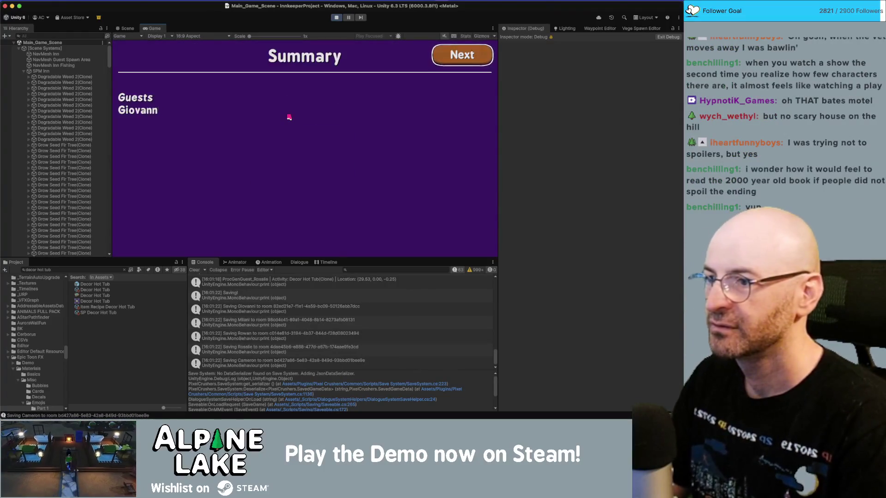
key(Return)
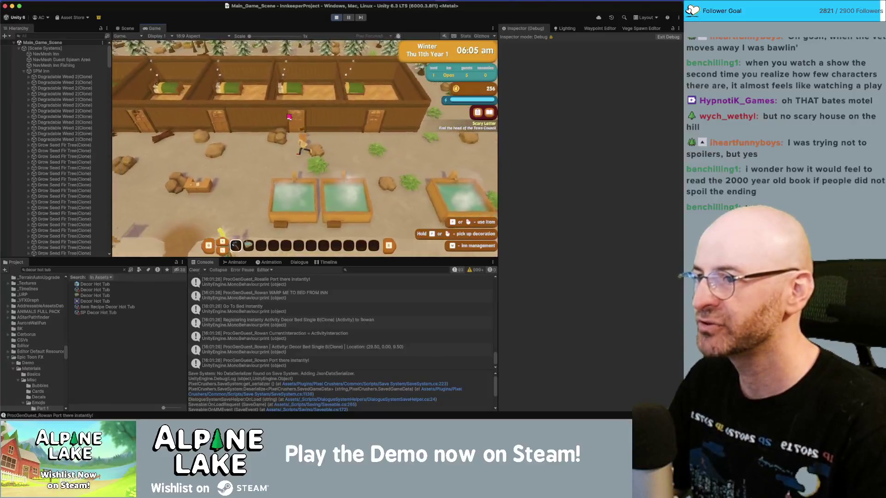
key(w)
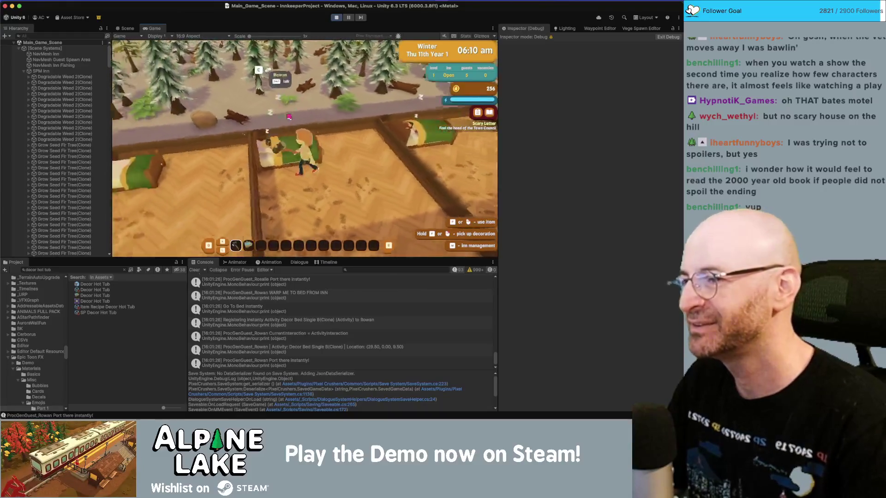
Pause play mode and zoom and orbit the Scene view onto the guest sleeping in bed.
click(128, 29)
click(348, 17)
scroll(311, 115, down, 5)
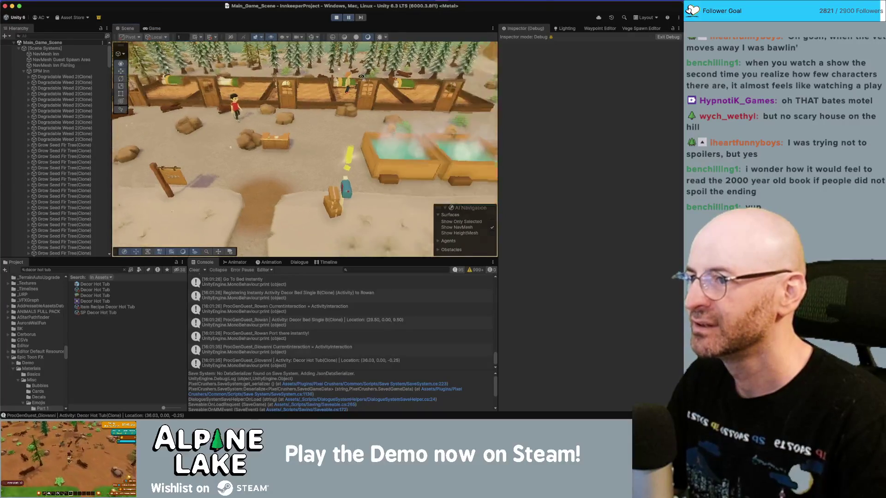
scroll(312, 114, up, 10)
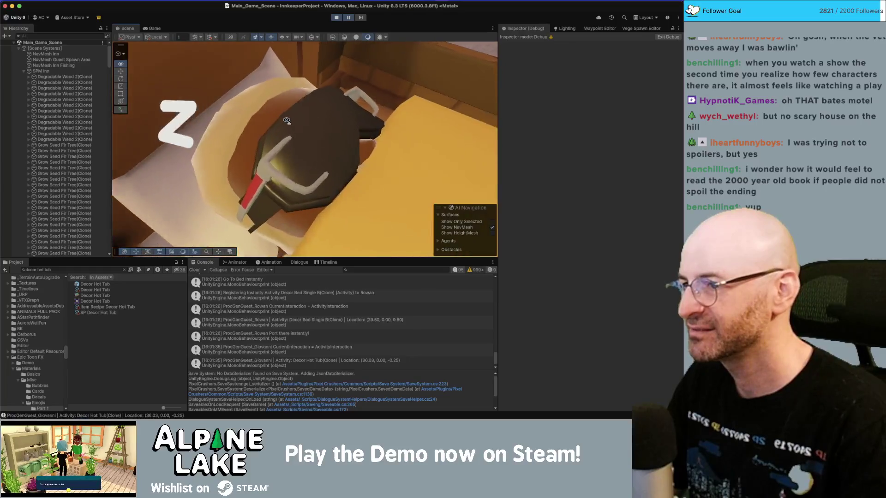
mouse_move(287, 121)
mouse_down()
mouse_move(326, 92)
mouse_move(123, 96)
mouse_move(392, 90)
mouse_up()
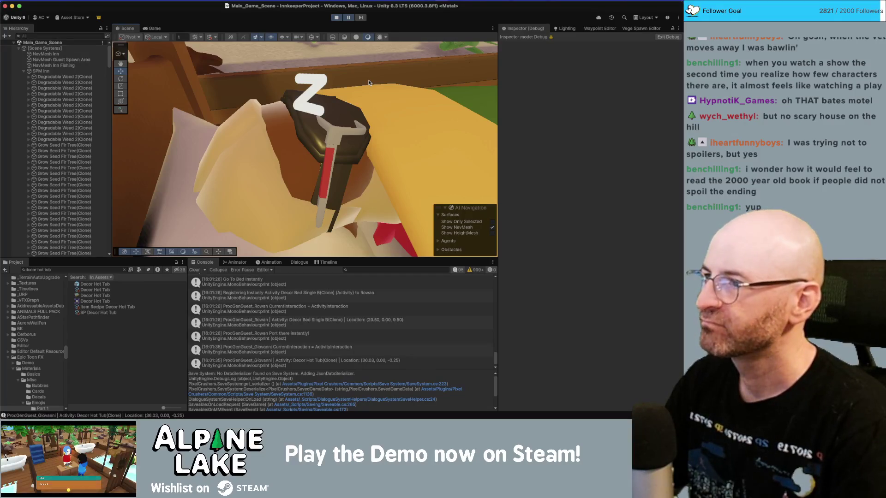
key(super+Tab)
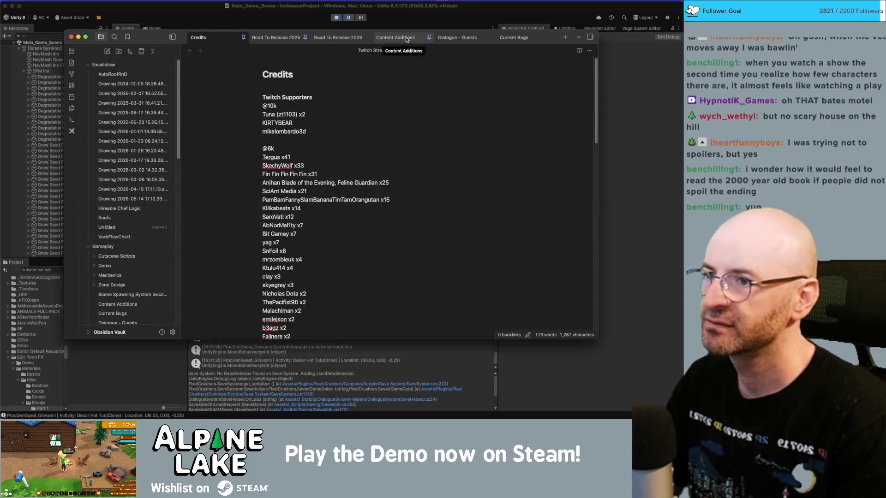
In Current Bugs, start a new checklist item after 'weed on the track' about sleeping characters with glasses.
click(406, 39)
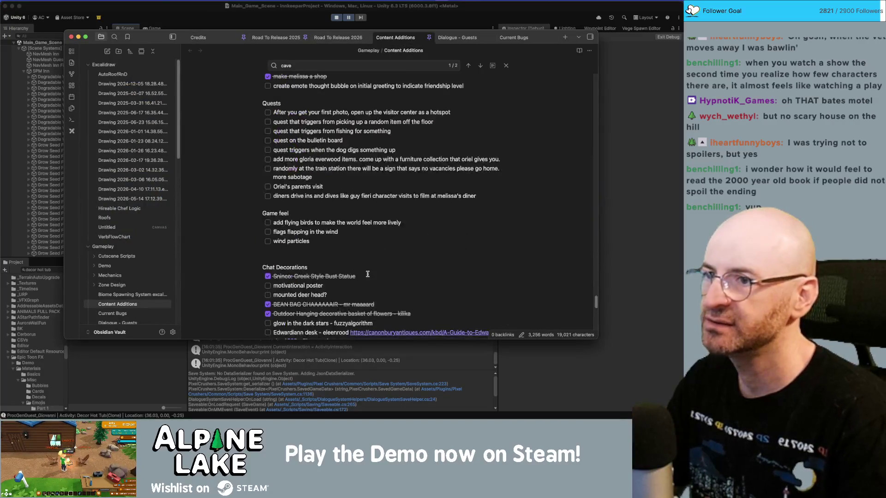
key(ctrl+Tab)
key(ctrl+Tab)
key(Return)
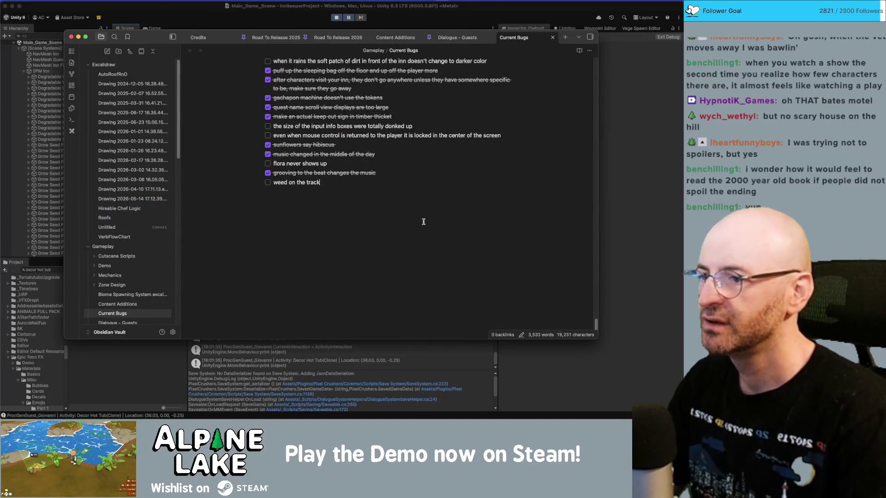
text(when sleeping t)
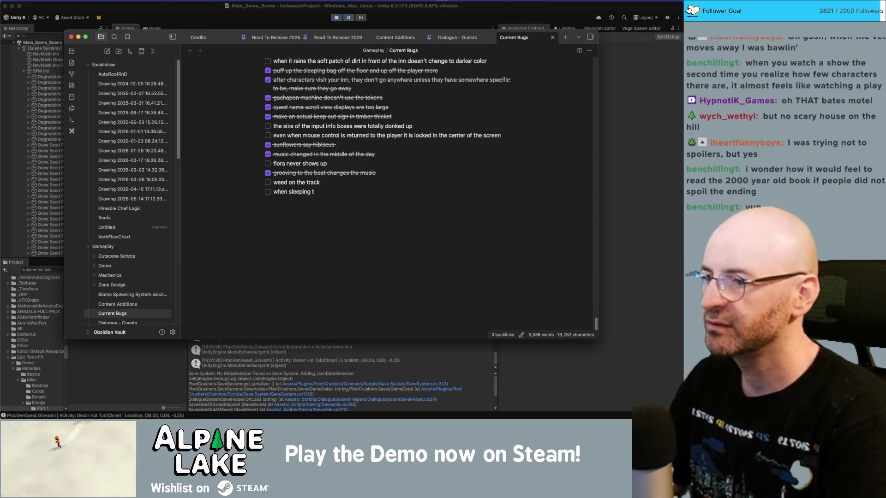
key(BackSpace)
text(characters)
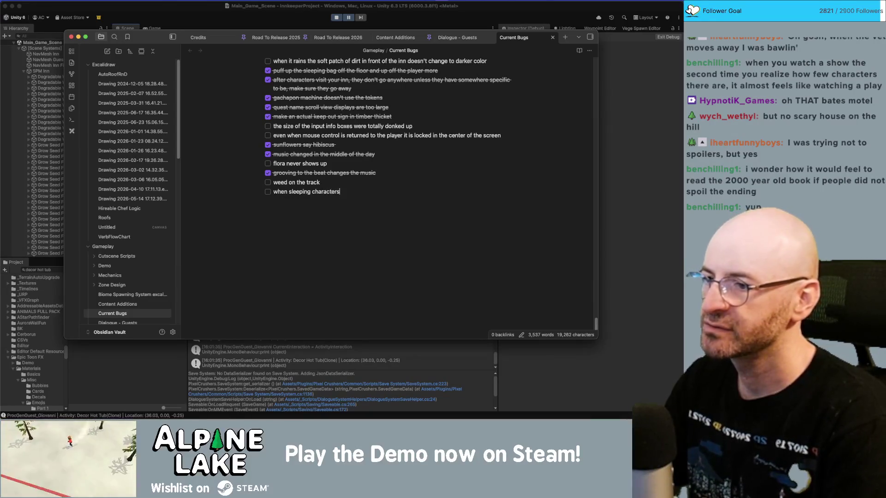
text( with asses)
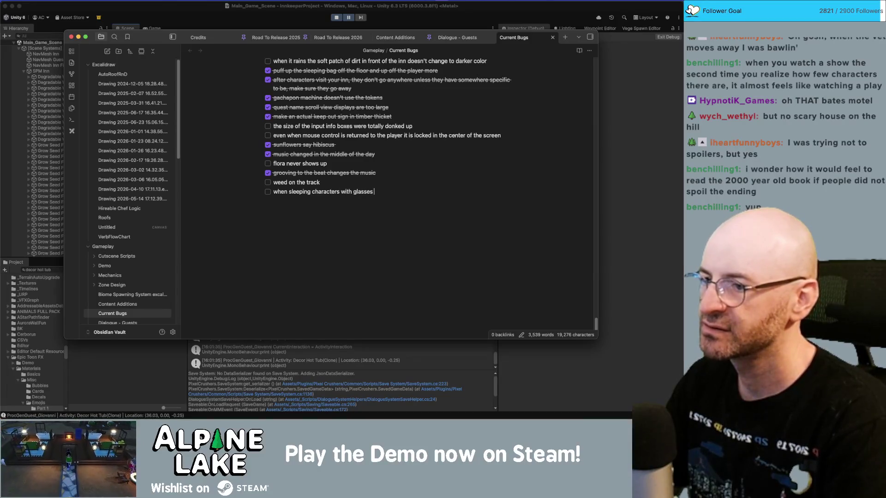
key(super+a)
key(Right)
Reword it: glasses collide with the sleep mask; add clothing overrides as activity item spawners.
mouse_move(373, 191)
mouse_down()
mouse_move(276, 192)
mouse_move(311, 192)
mouse_up()
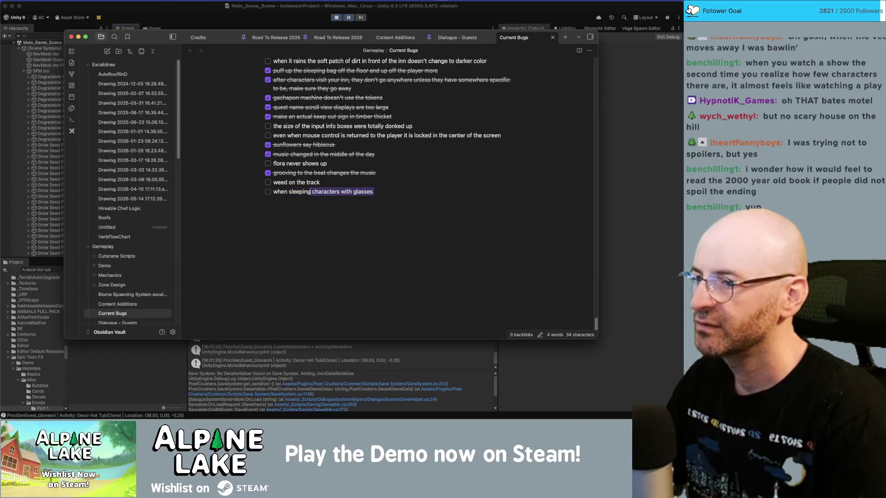
text(, a char)
text(r with glasses collides with the sleep mas)
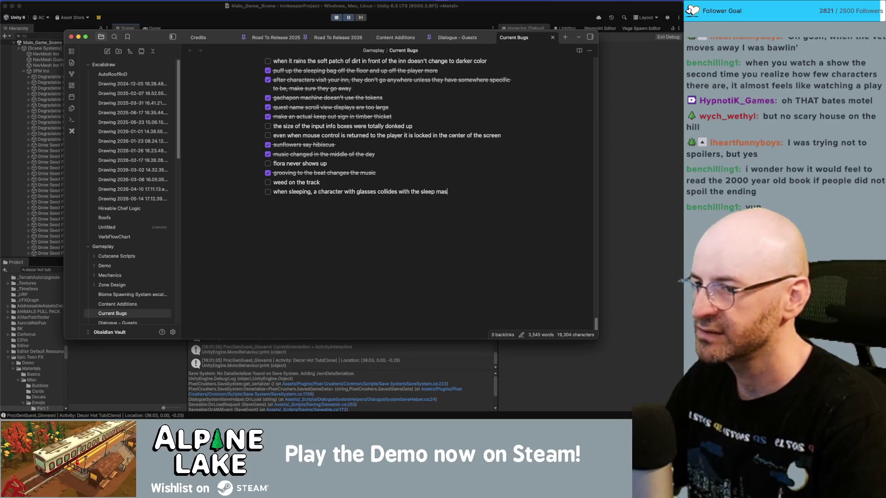
text(onvert the)
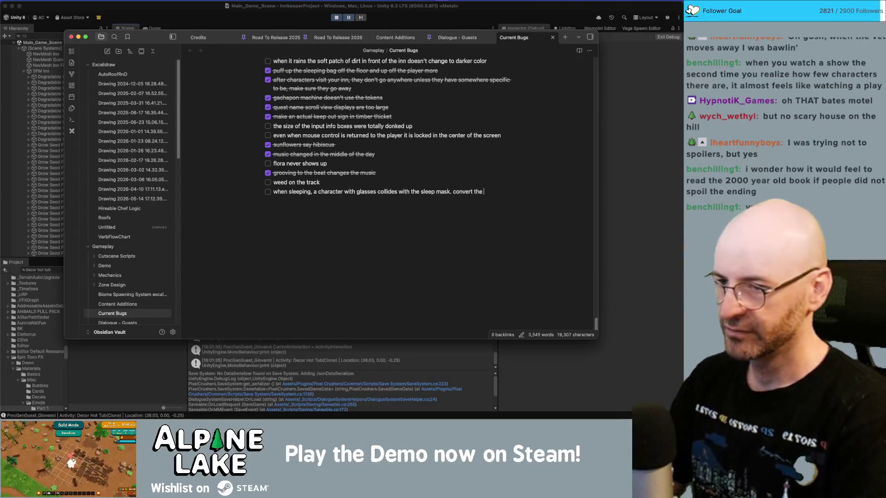
key(alt+shift+Left)
key(alt+shift+Left)
text(add fu)
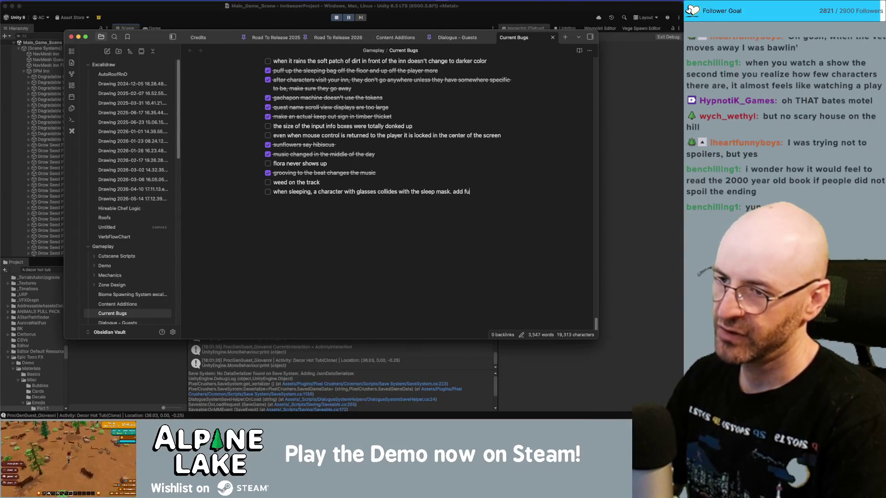
text(nctionality to have)
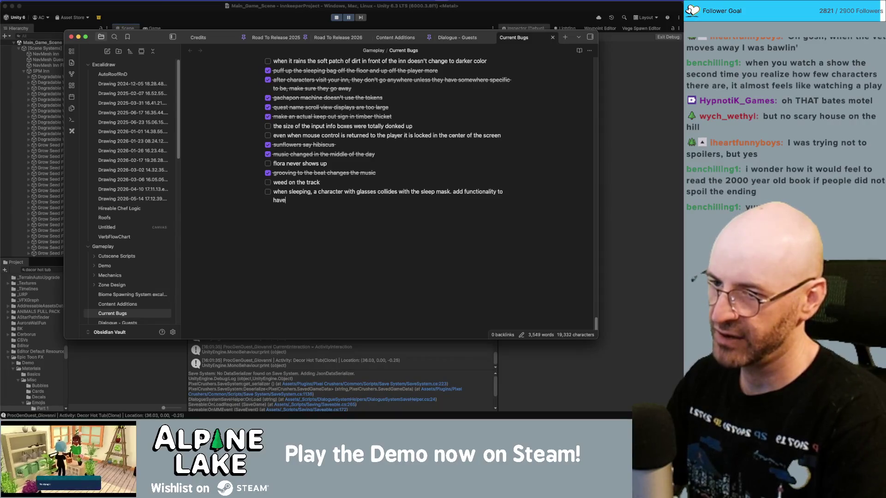
text( clothing overr)
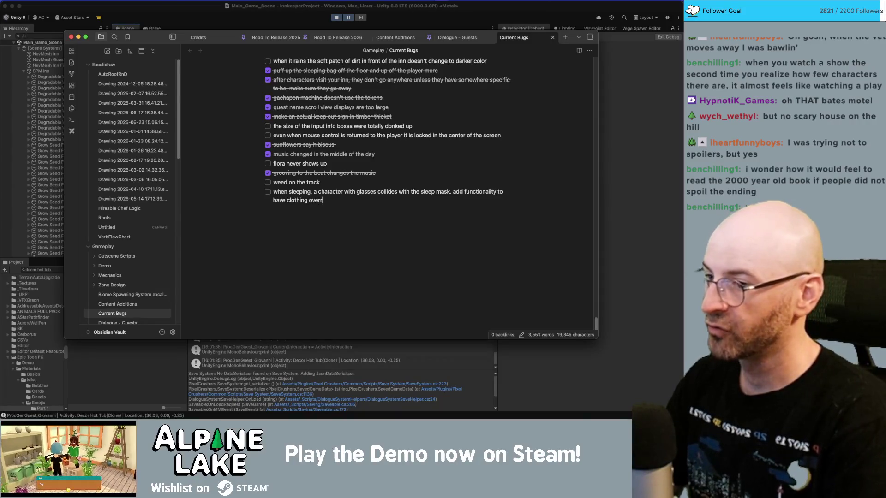
text(ides as activity )
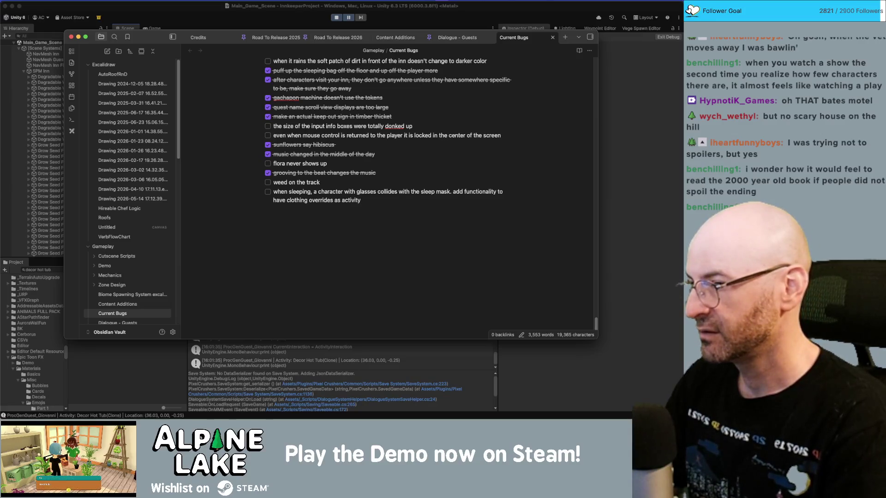
text(item spawner)
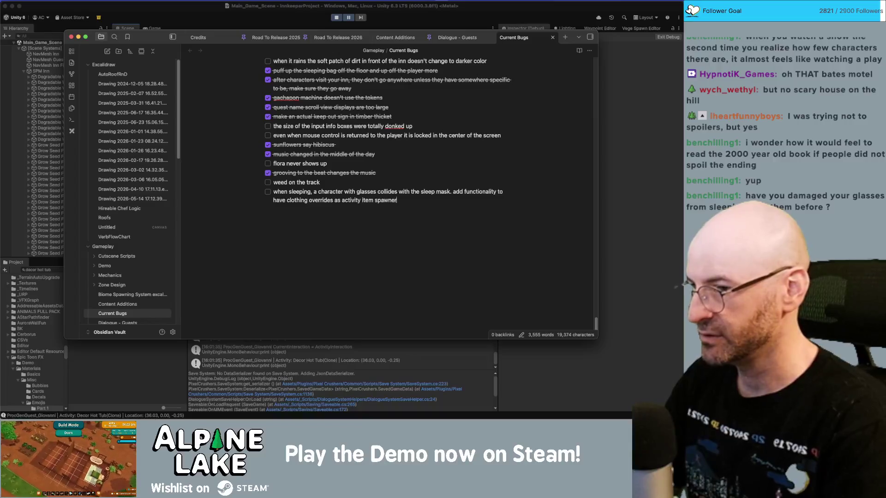
text(s so thi)
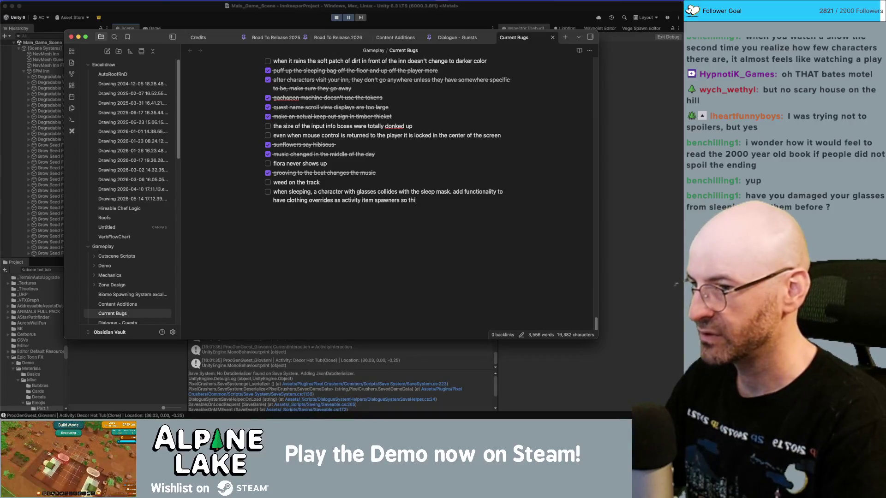
text(ngs like hats and glasses )
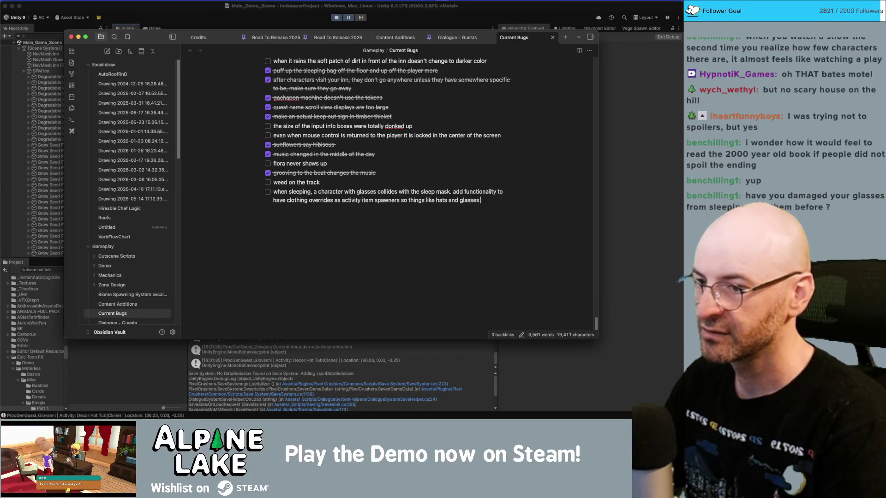
text(swap i)
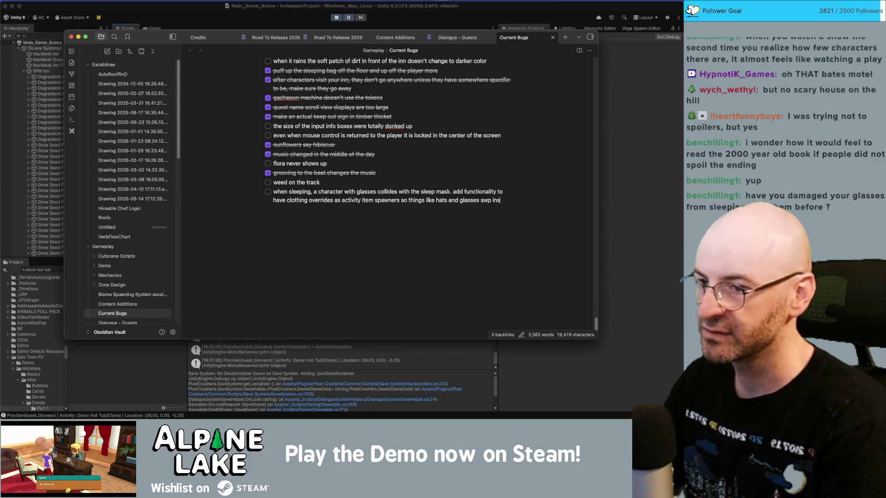
text(nstead of o)
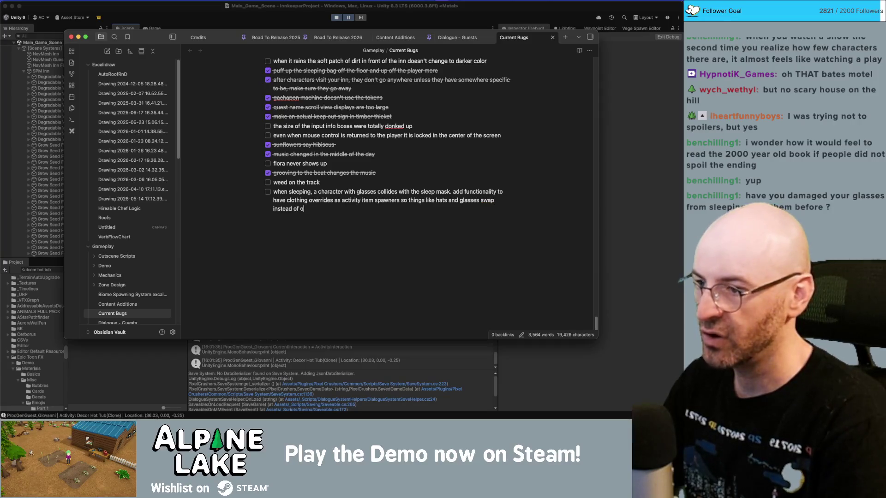
text(verlap.)
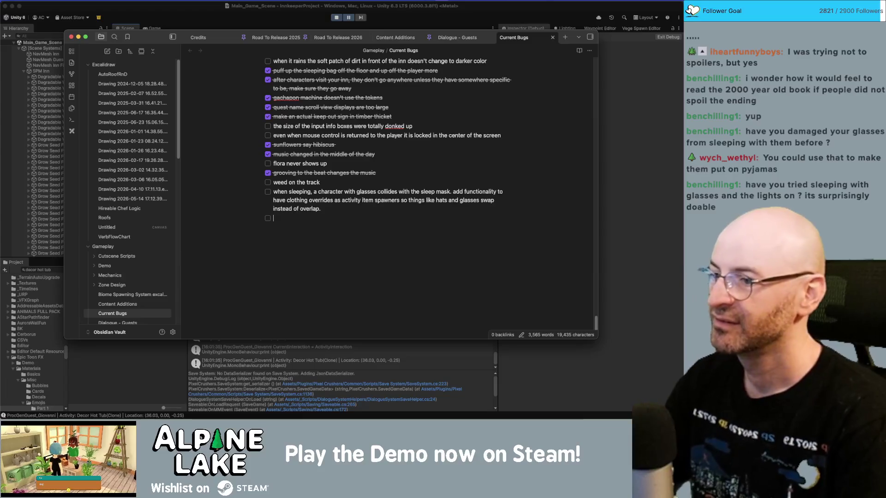
Add the item 'give umbrellas when raining / bathing suits when bathing, pjs when sleeping'.
text(give umbre)
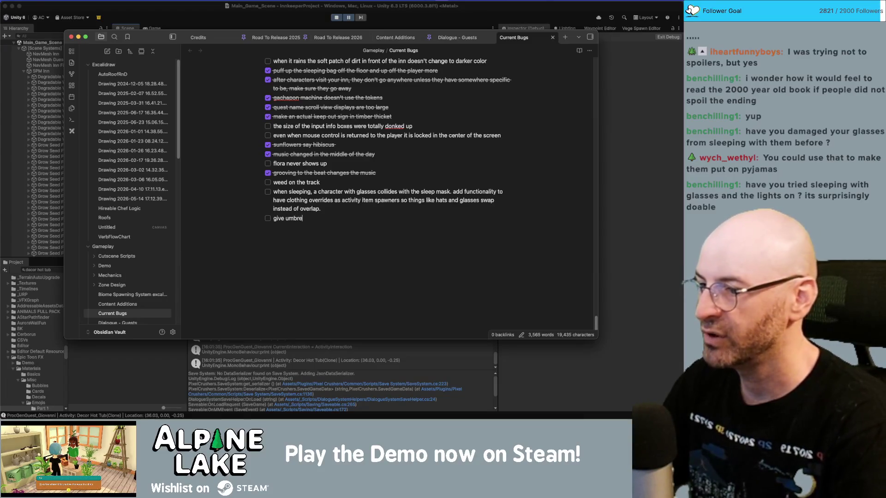
text(llas when raining)
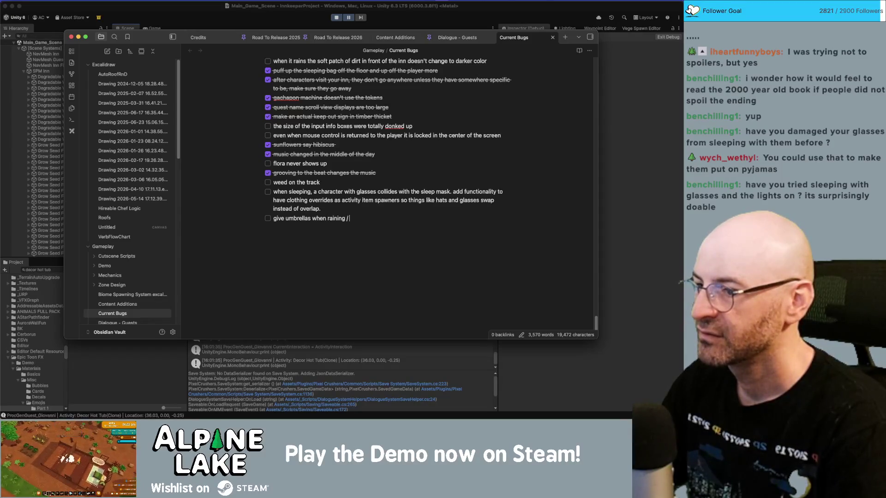
text( / bathing suits with)
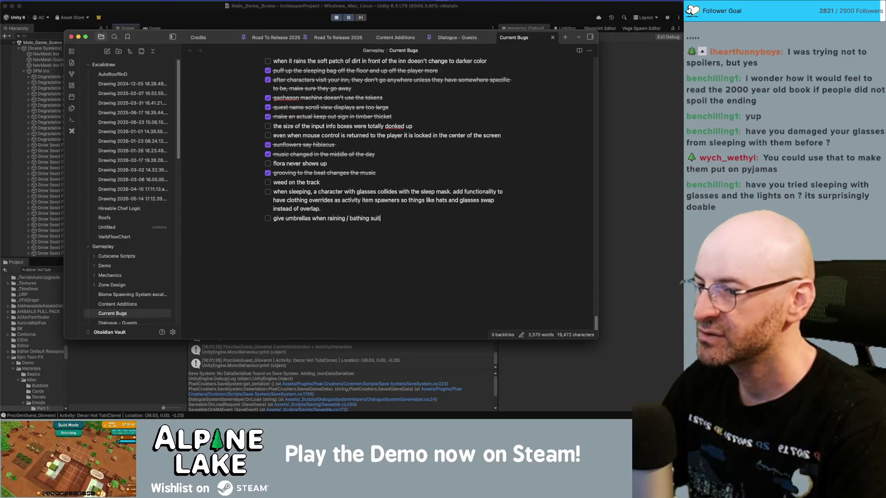
key(BackSpace)
key(BackSpace)
key(BackSpace)
text(hen bathing, )
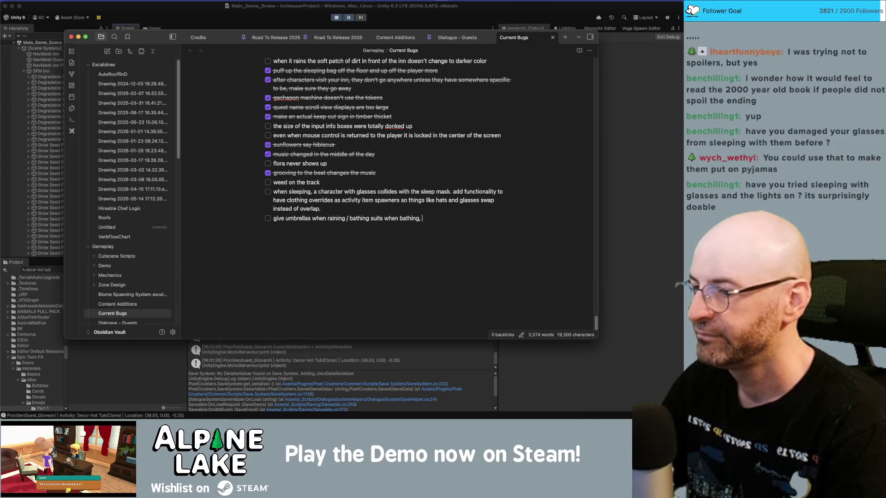
text(pjs when sleeping)
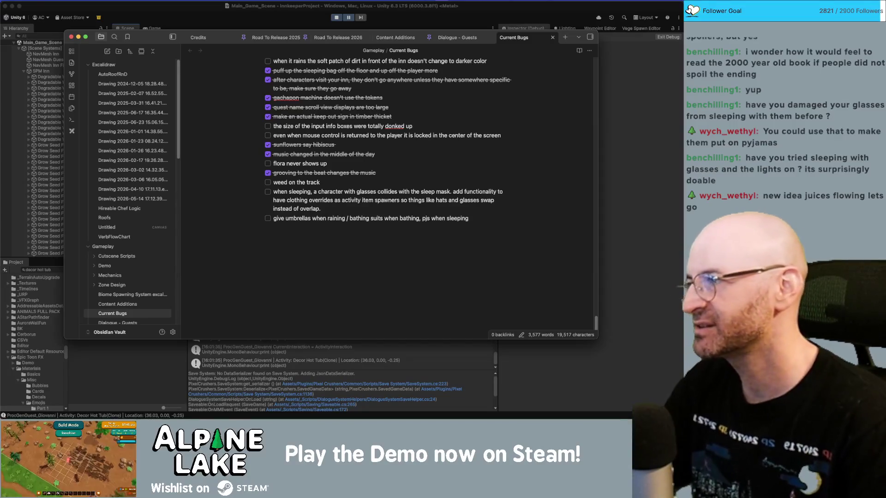
double_click(376, 218)
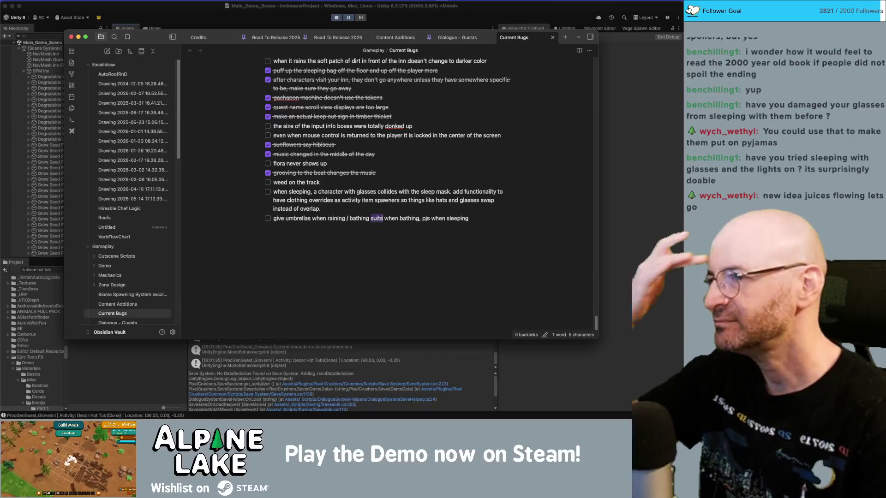
click(347, 8)
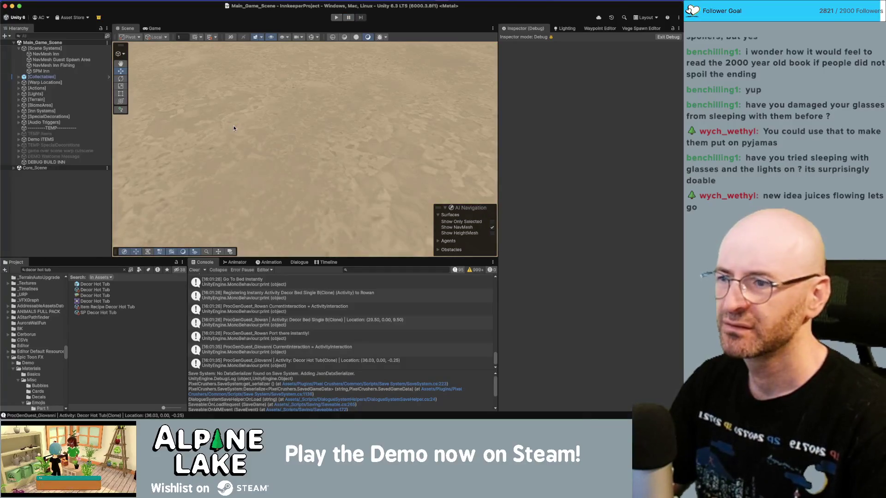
Search the Project for 'activityitemspa' and open the ActivityItemSpawner script in Rider.
click(69, 269)
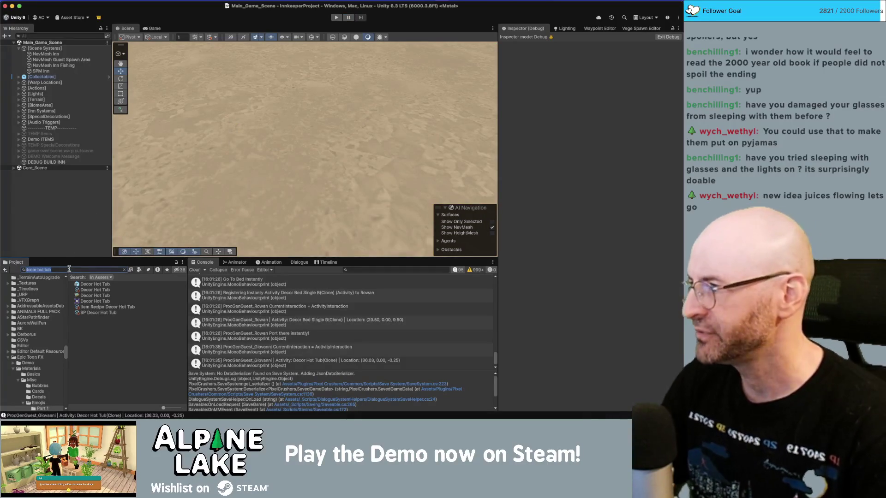
text(activity)
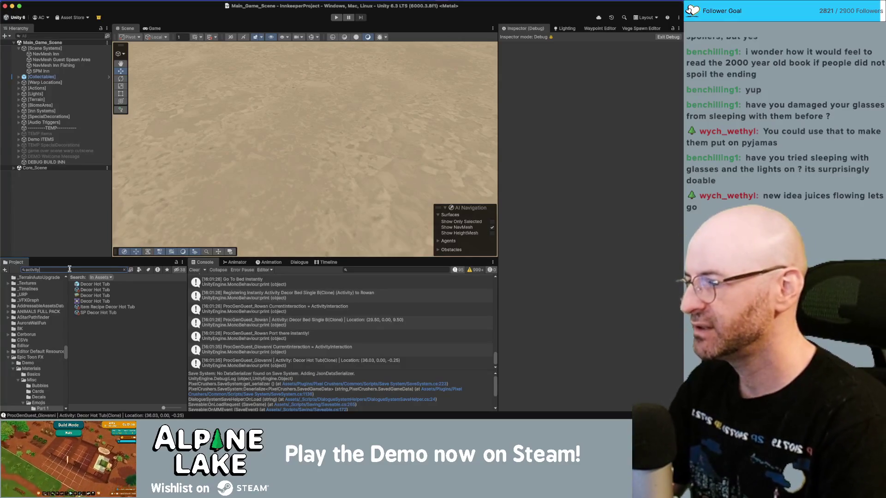
text(itemspa)
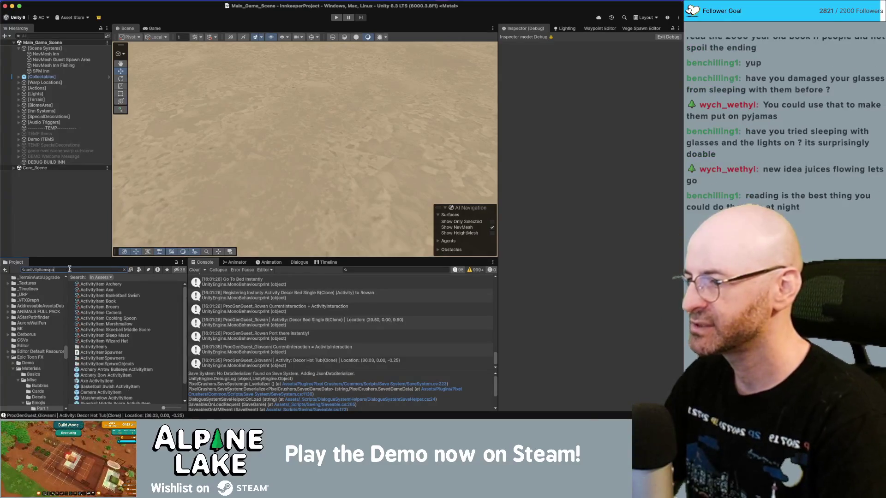
double_click(81, 283)
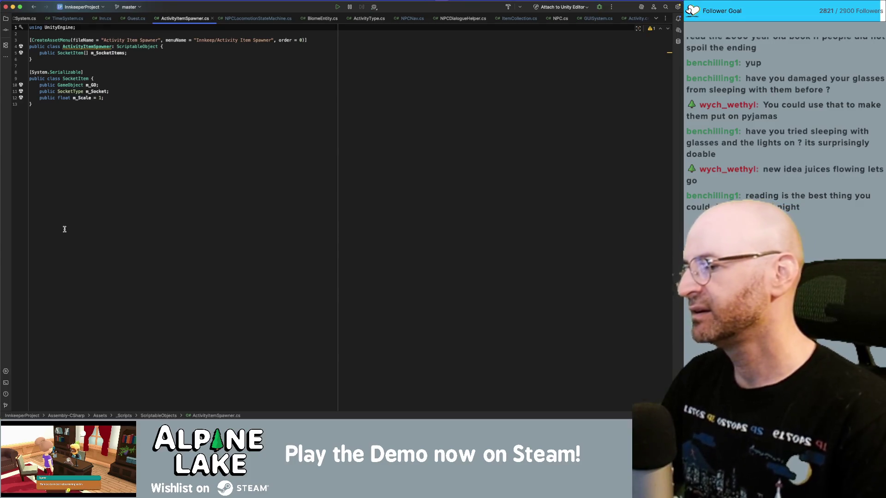
Look over the ActivityItemSpawner class and close the BiomeEntity.cs and ActivityType.cs tabs.
click(108, 129)
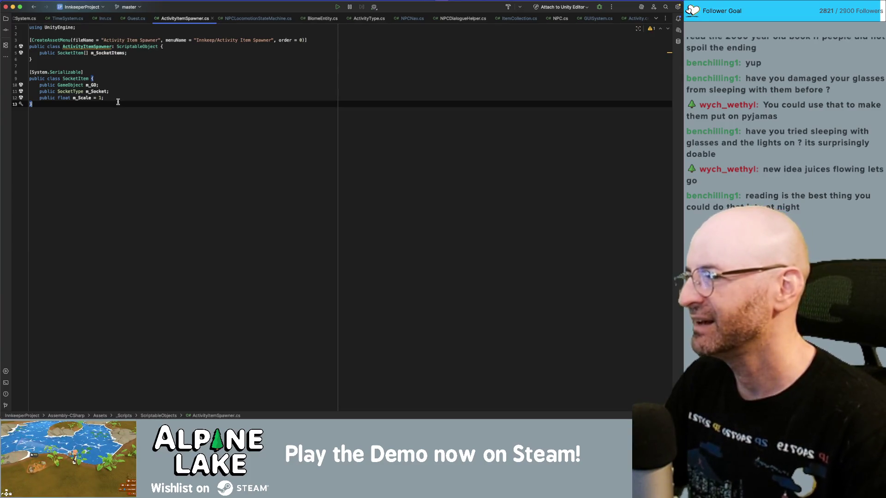
click(134, 60)
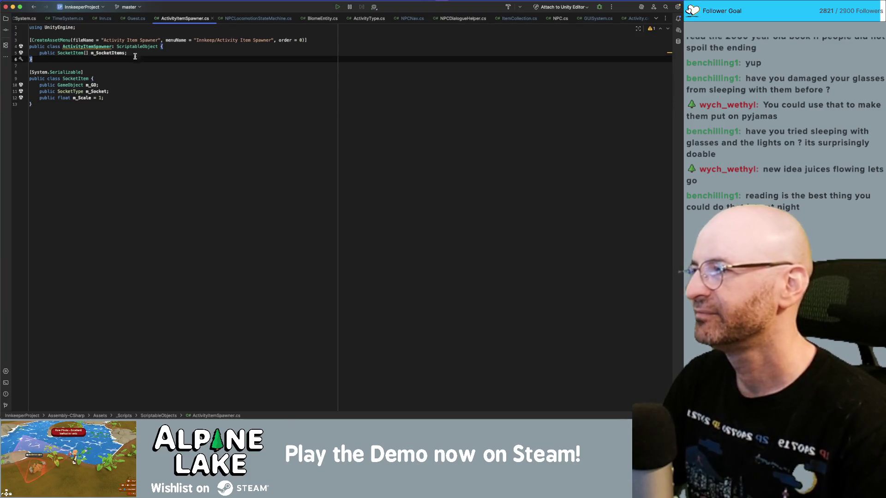
click(135, 52)
click(163, 46)
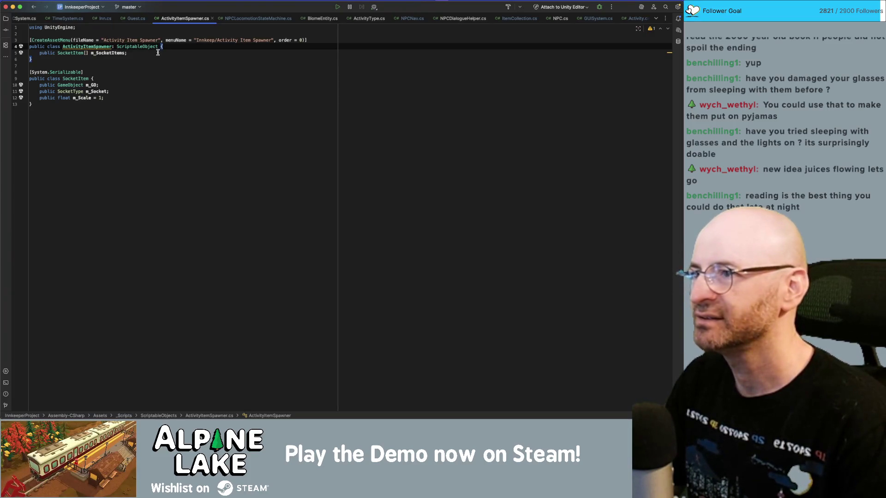
click(139, 61)
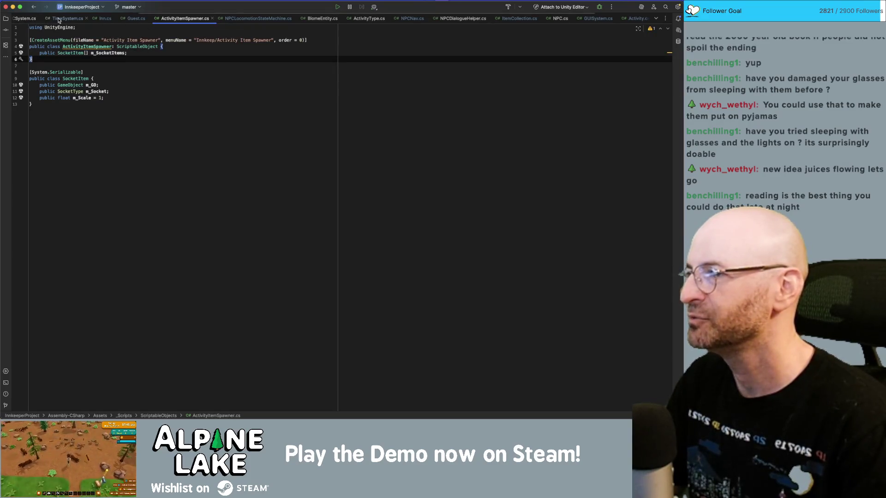
middle_click(311, 18)
middle_click(327, 18)
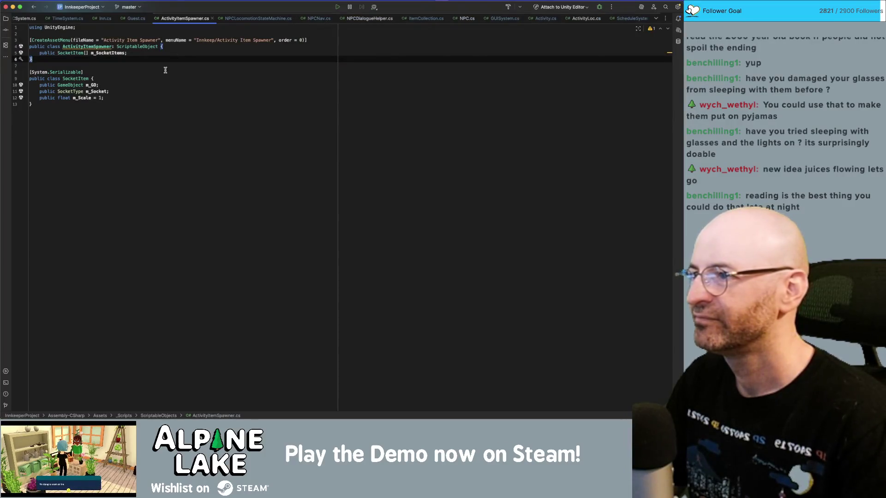
Inspect the m_SocketItems, m_GO, m_Socket and m_Scale fields, then open a new line below m_SocketItems.
double_click(118, 53)
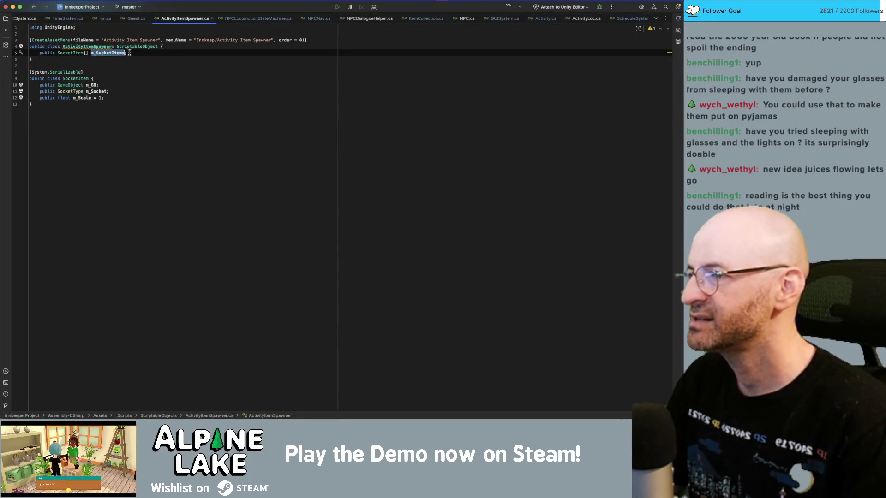
double_click(92, 85)
double_click(96, 92)
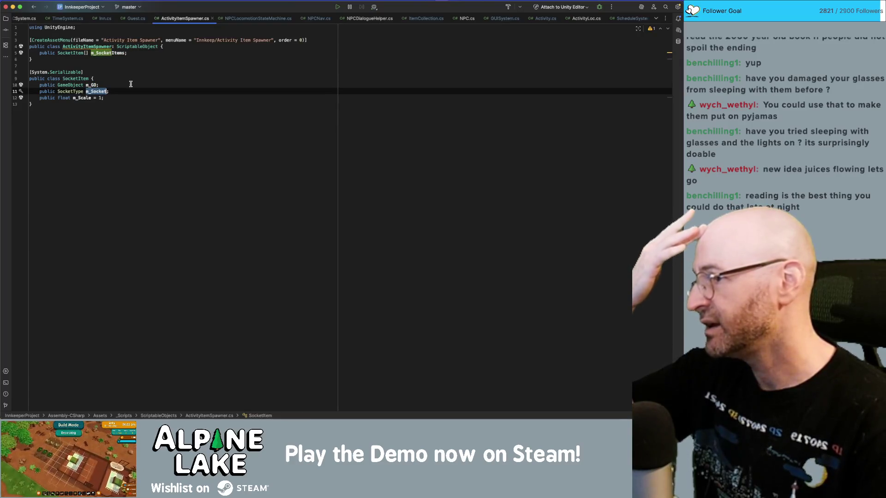
double_click(82, 97)
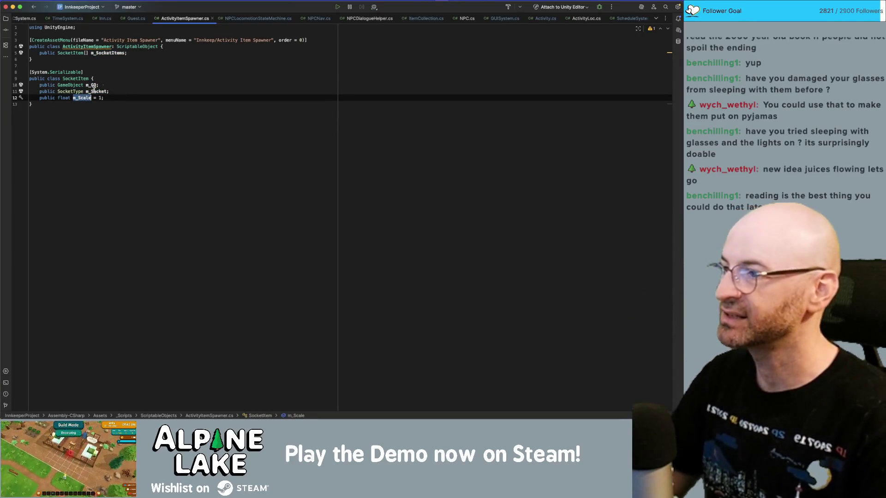
click(158, 52)
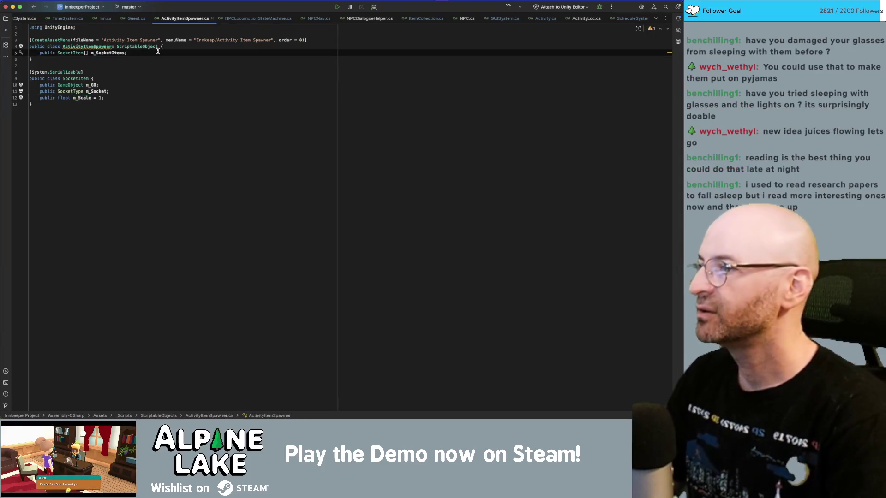
key(Return)
key(Return)
Add a CharacterPropItem[] m_PropItem field below m_SocketItems.
text(public Characte)
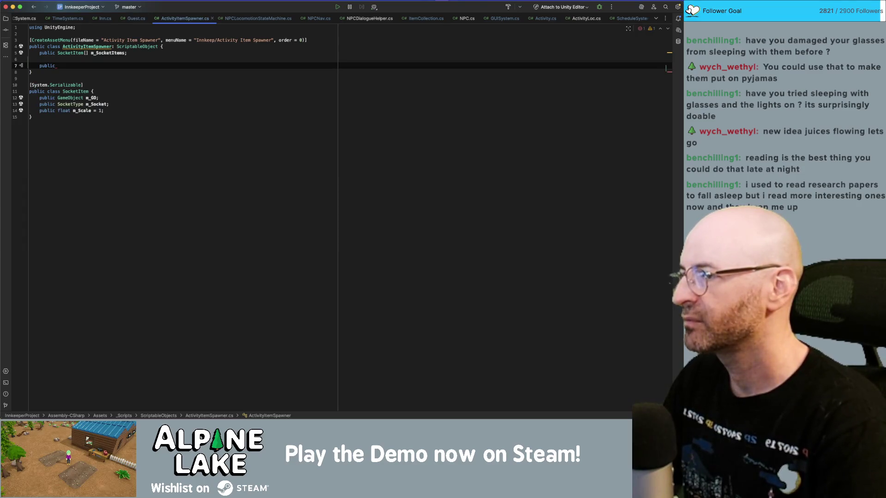
text(rPropI)
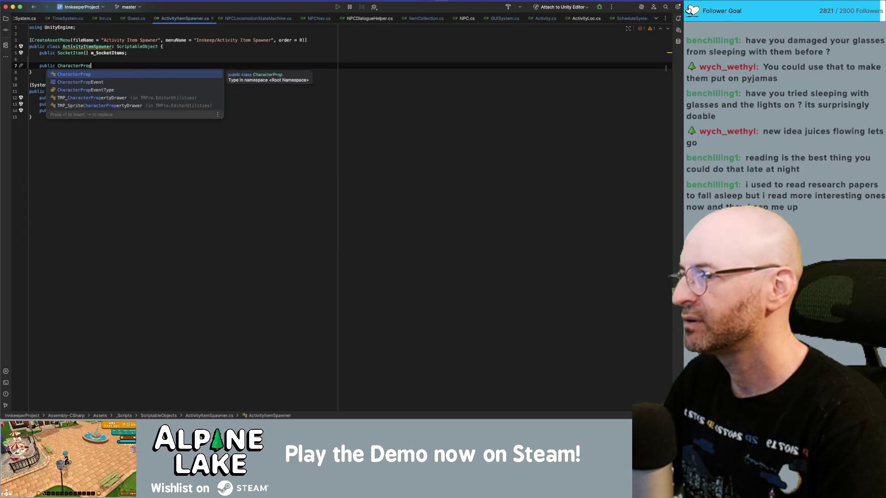
key(Return)
text([] m_PropItem;)
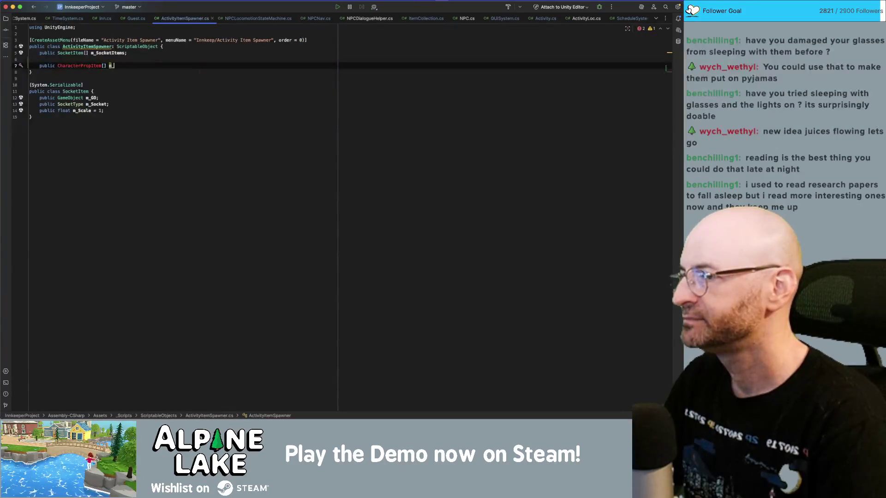
Duplicate the SocketItem class below itself and rename the copy CharacterPropItem.
key(Down)
key(Down)
key(Down)
key(Home)
key(shift+Down)
key(shift+Down)
key(shift+Down)
key(alt+Up)
key(alt+Up)
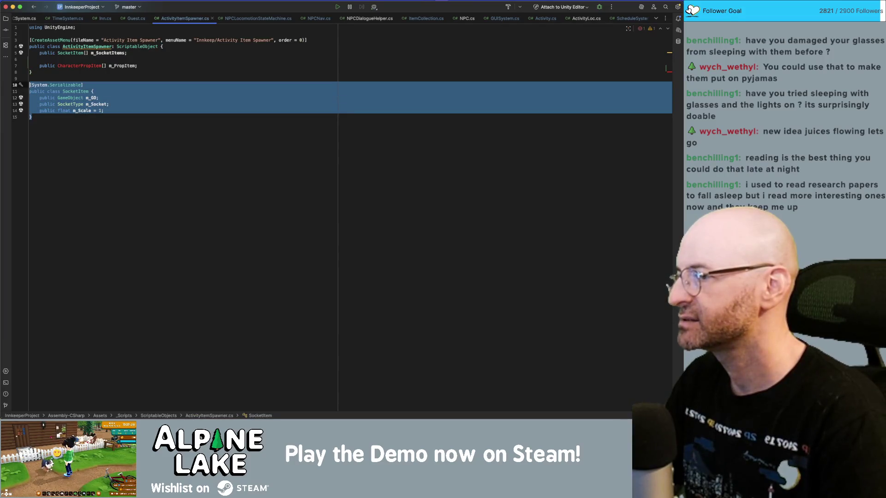
key(super+c)
key(Right)
key(Return)
key(Return)
key(super+v)
key(Up)
key(Up)
key(Up)
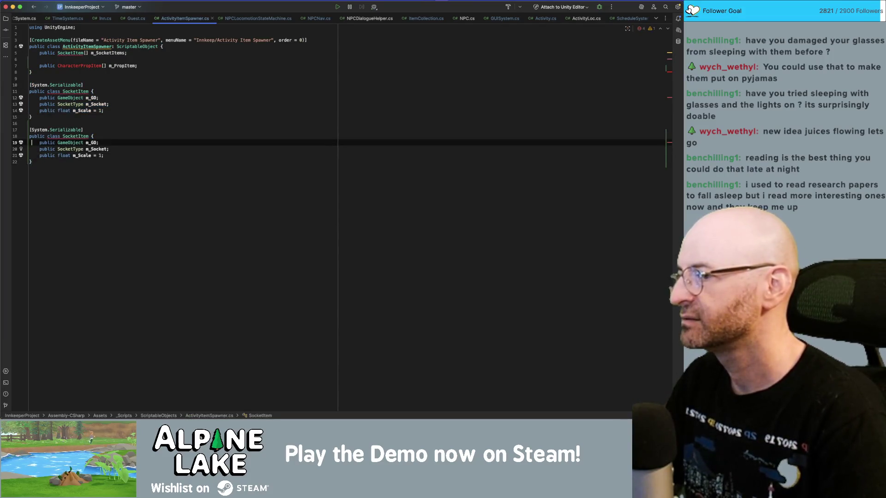
key(alt+Up)
text(CharacterPropItem)
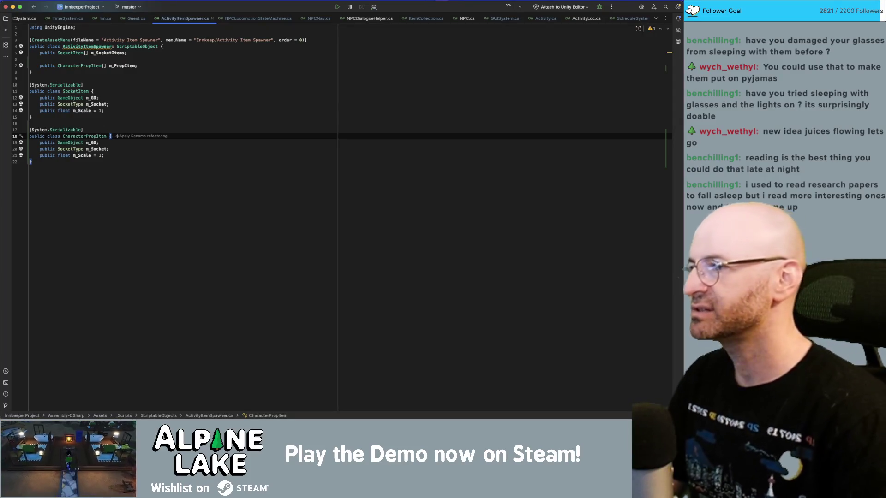
Change the new field to 'public CharacterProp[] m_PropOverride;'.
double_click(78, 65)
text(CharacterProp)
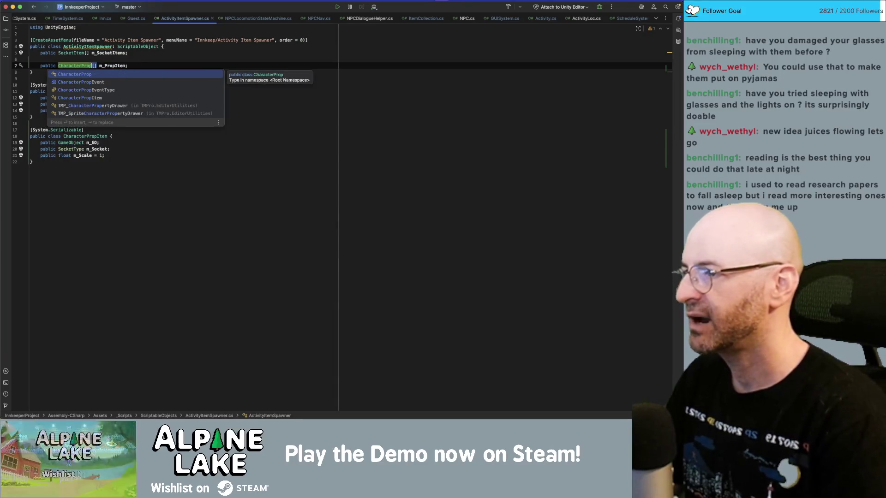
click(127, 65)
key(Left)
key(BackSpace)
key(BackSpace)
key(BackSpace)
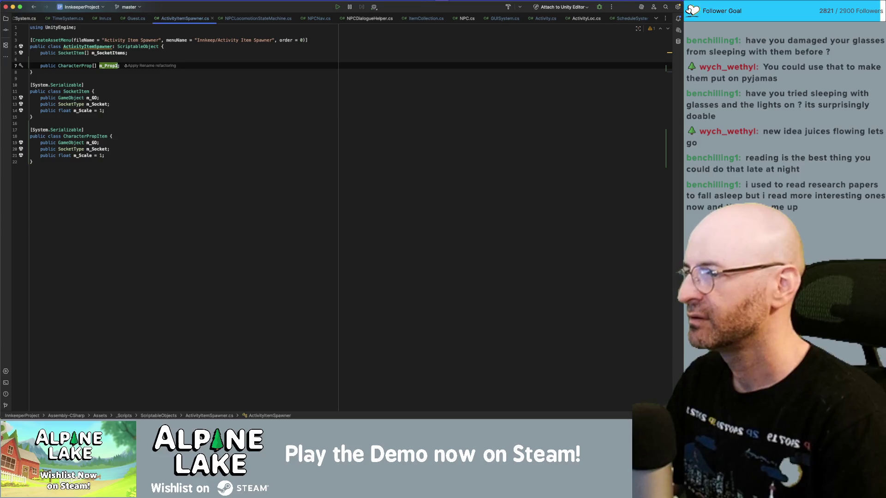
text(Over)
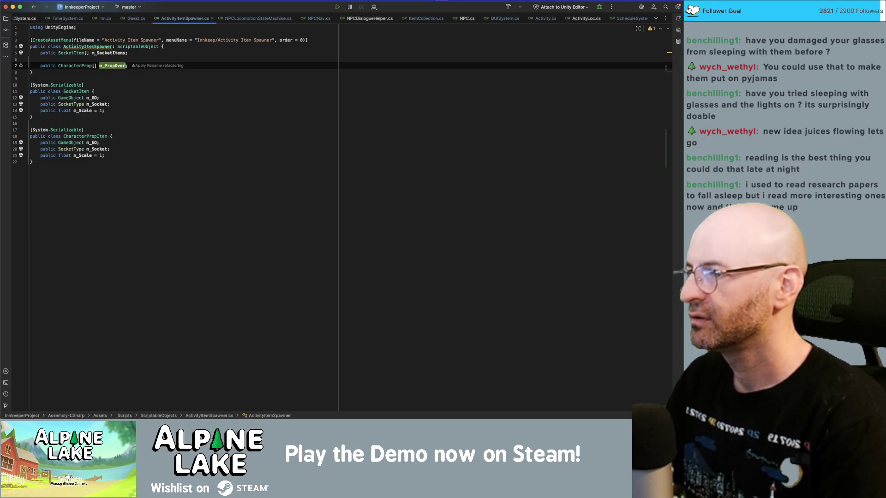
text(ride)
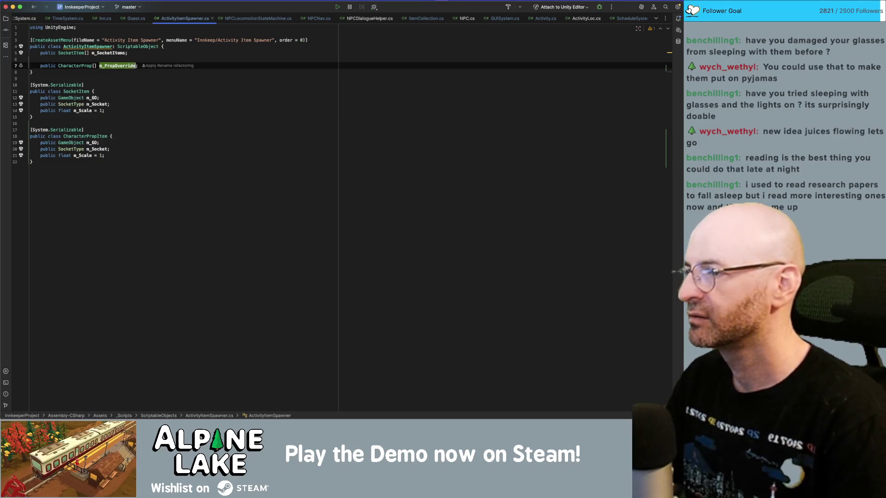
click(83, 85)
Delete the duplicated CharacterPropItem class again.
key(Down)
key(Down)
key(Down)
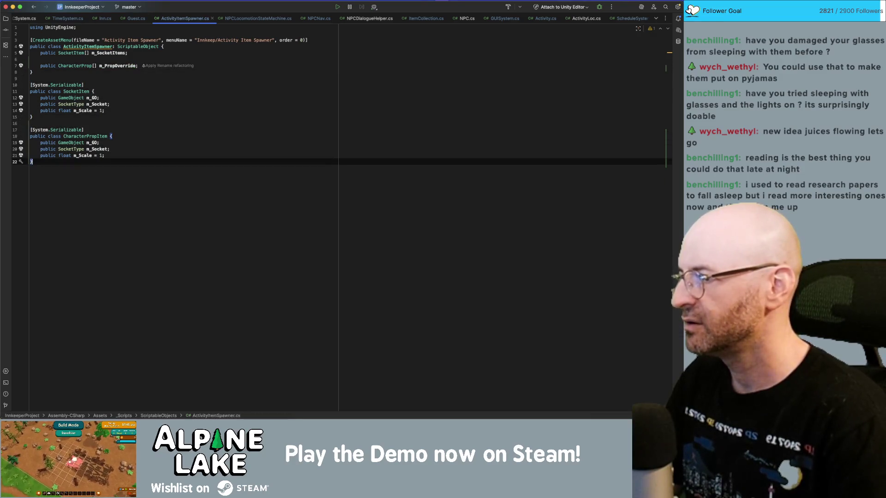
key(Home)
key(Home)
key(shift+Down)
key(shift+Up)
key(shift+Up)
key(shift+Up)
key(BackSpace)
key(BackSpace)
click(83, 60)
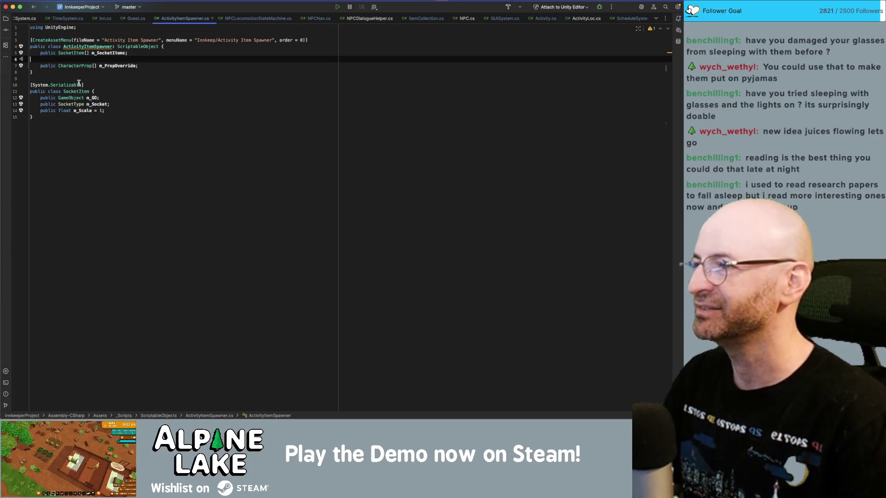
Let Unity recompile the scripts with the new m_PropOverride field.
click(151, 66)
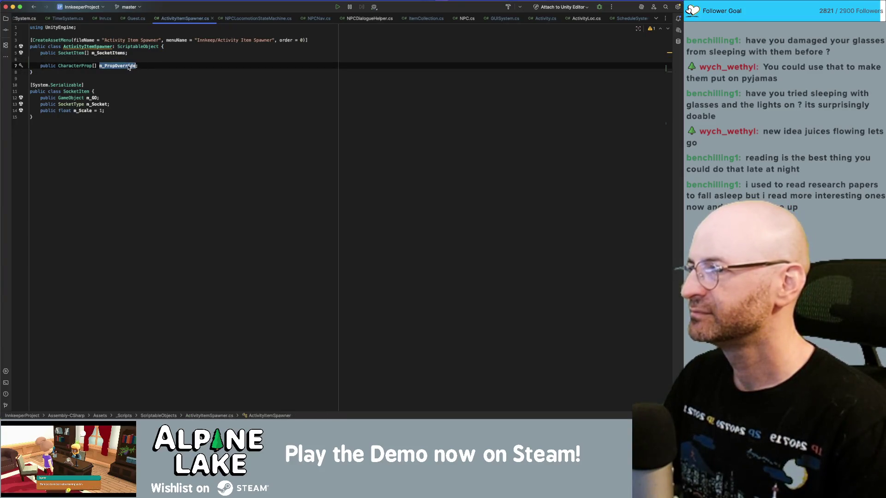
mouse_move(126, 69)
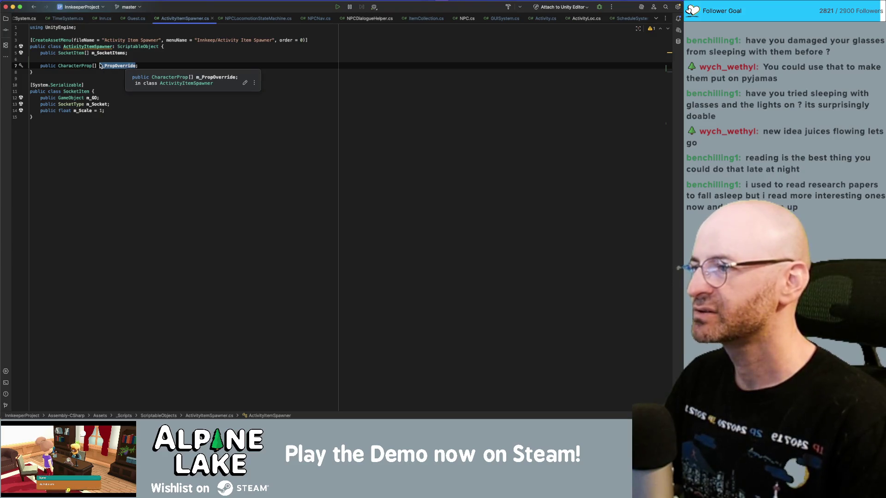
click(165, 64)
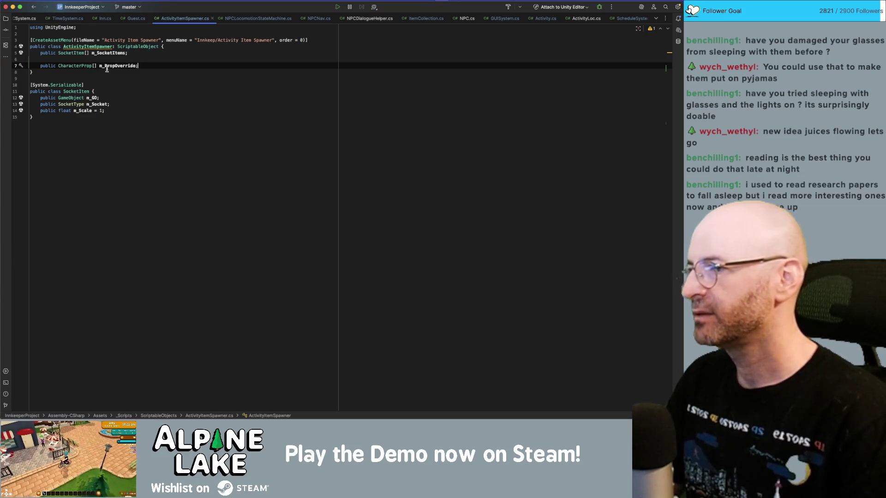
key(super+Tab)
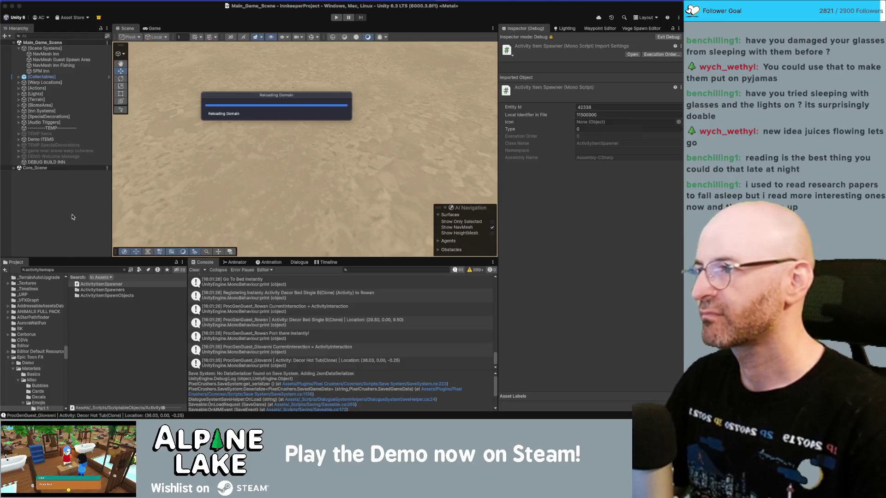
key(super+Tab)
Search the whole project for ActivityItemSpawner, finding 13 matches in 6 files.
click(105, 52)
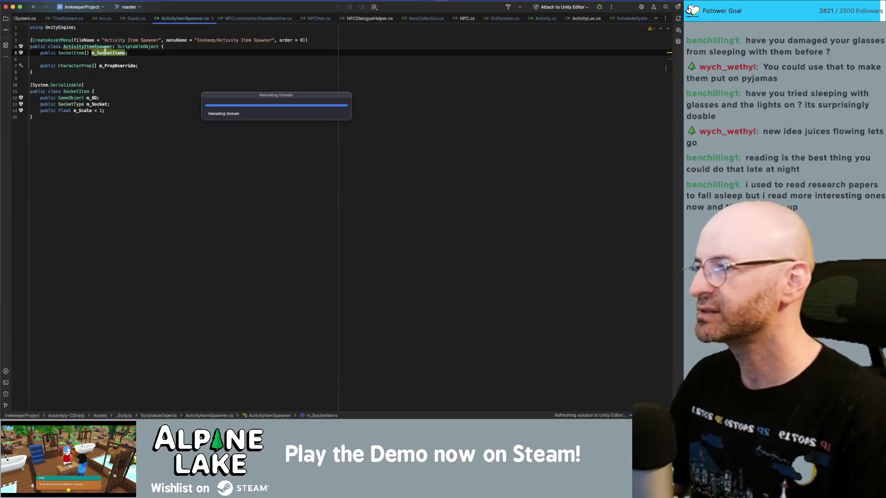
double_click(105, 48)
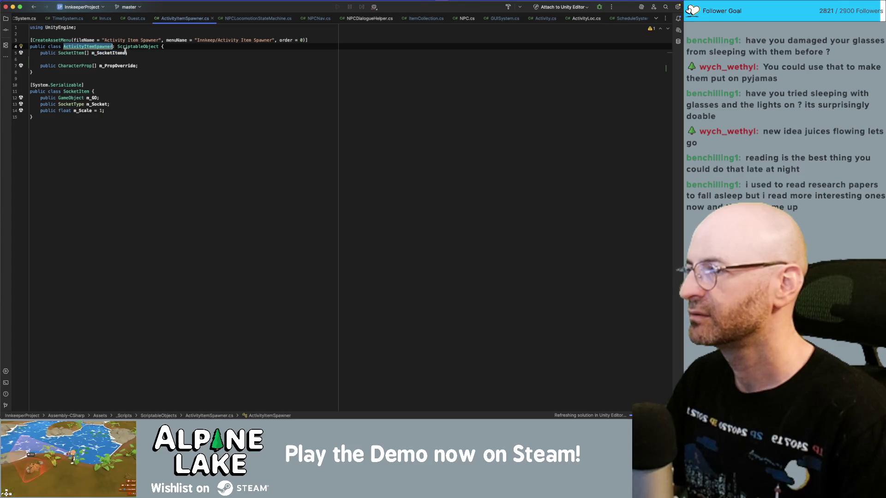
key(super+shift+f)
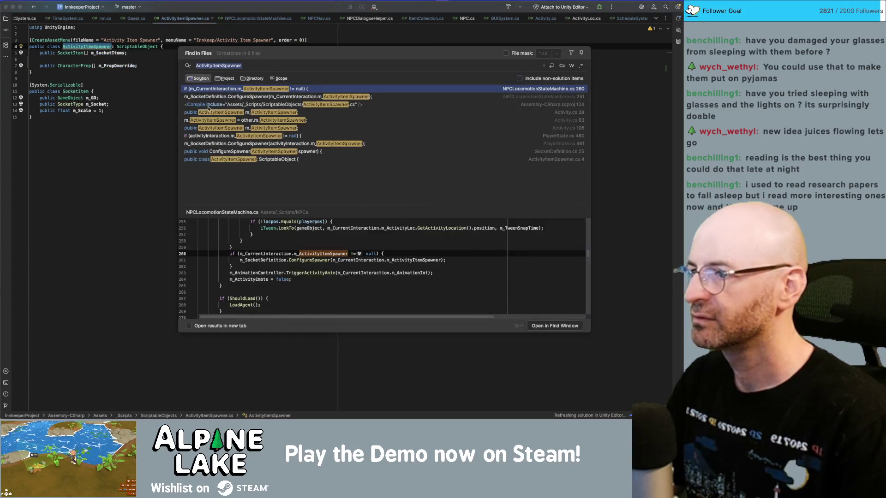
Open the Activity.cs match and select m_ActivityItemSpawner on line 93.
double_click(214, 121)
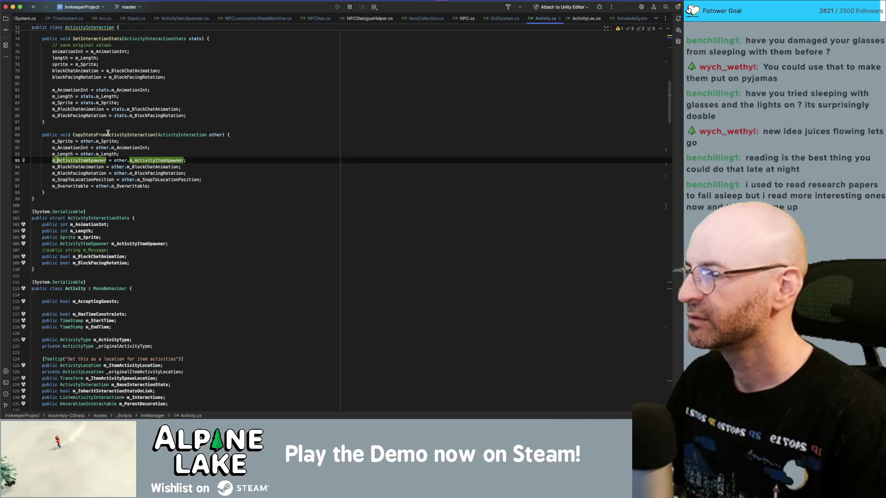
click(155, 135)
double_click(78, 160)
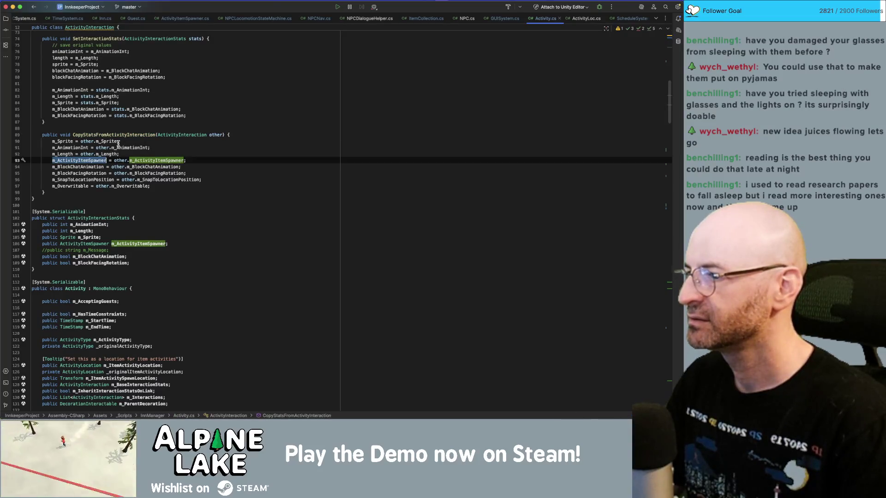
Step through every m_ActivityItemSpawner match in Activity.cs, then search the whole project for it.
key(super+f)
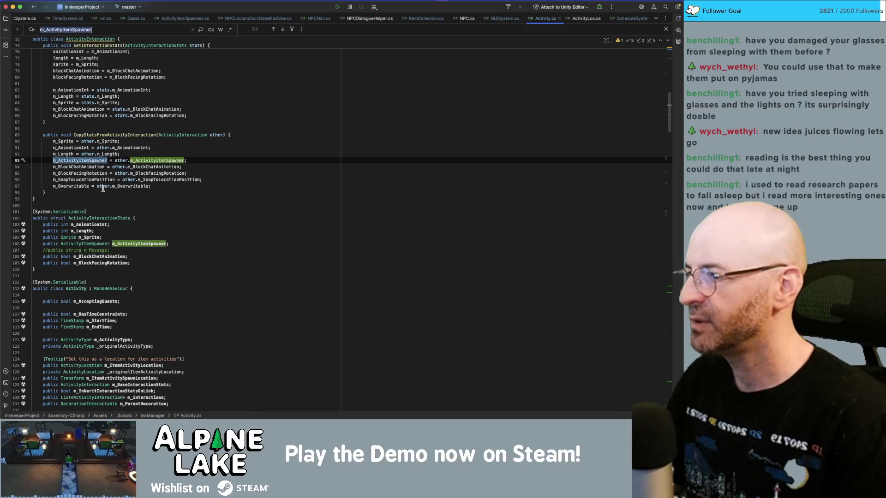
key(Return)
key(shift+Return)
key(shift+Return)
key(Return)
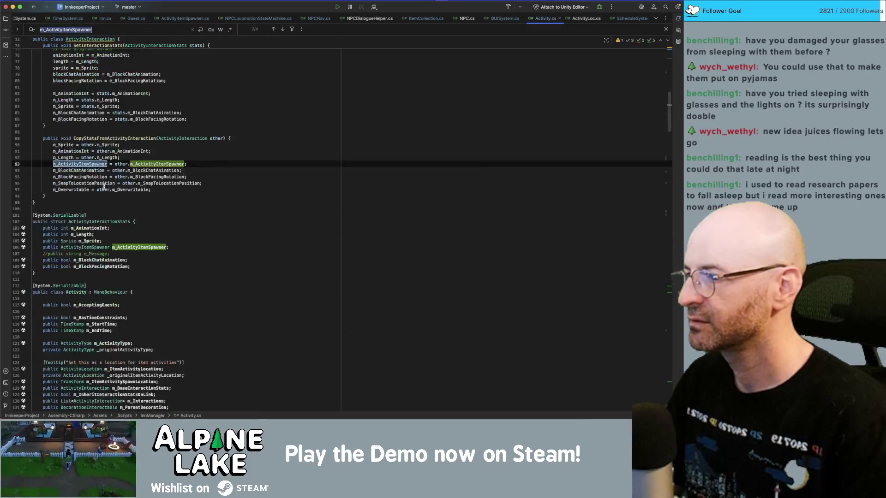
key(Return)
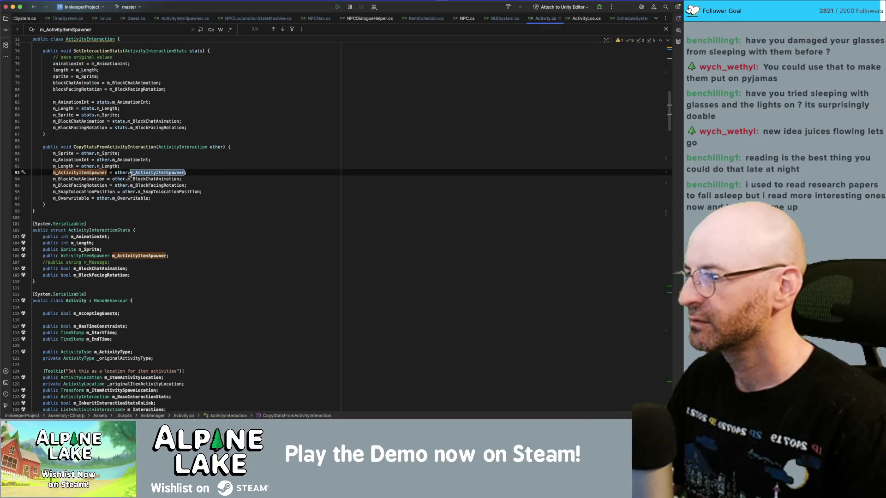
key(Return)
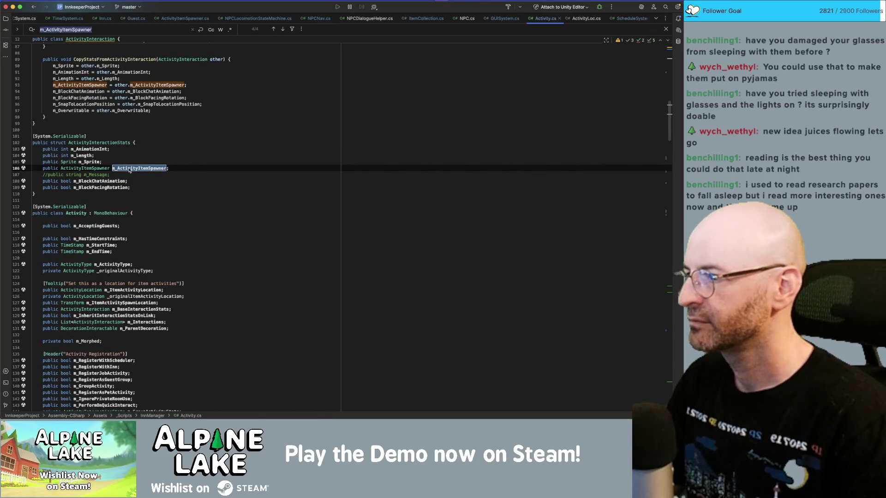
key(Return)
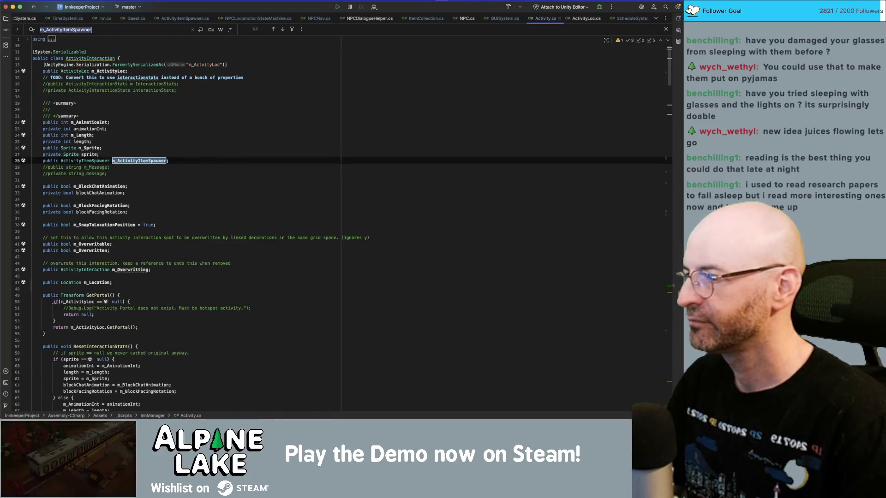
key(Return)
key(Return)
key(Return)
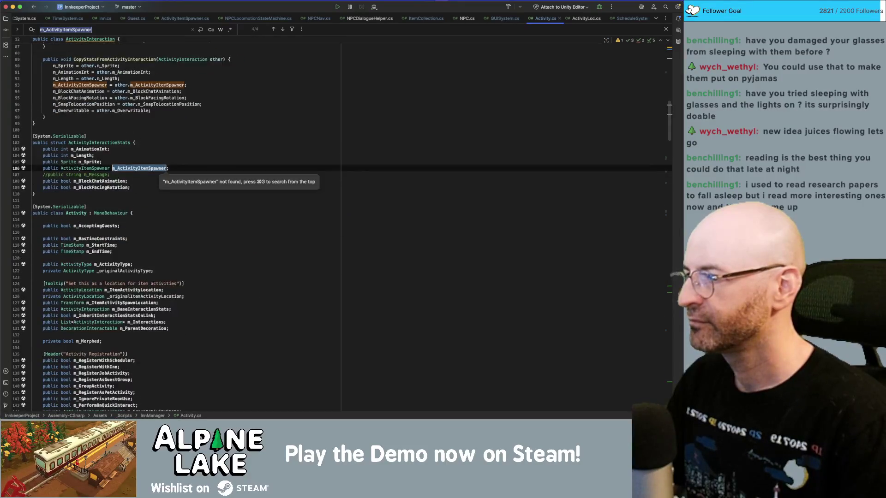
key(super+shift+f)
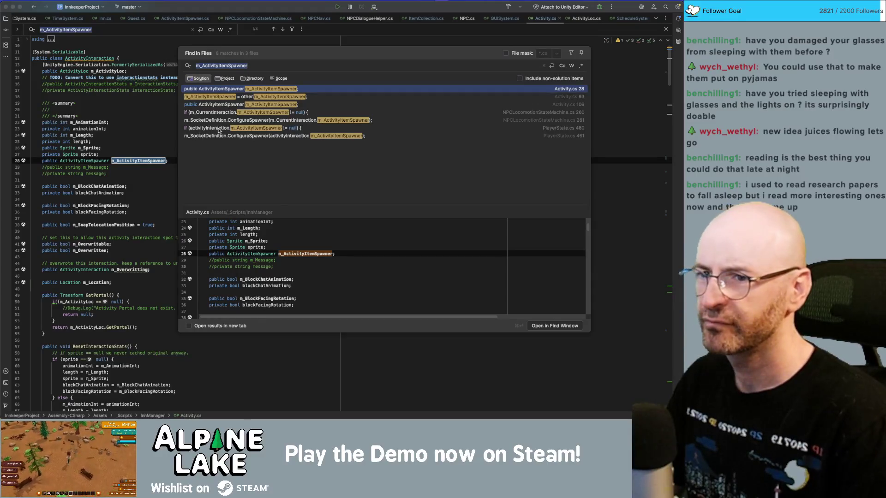
Open the PlayerState.cs usage at line 461 from the search results.
click(221, 112)
click(228, 136)
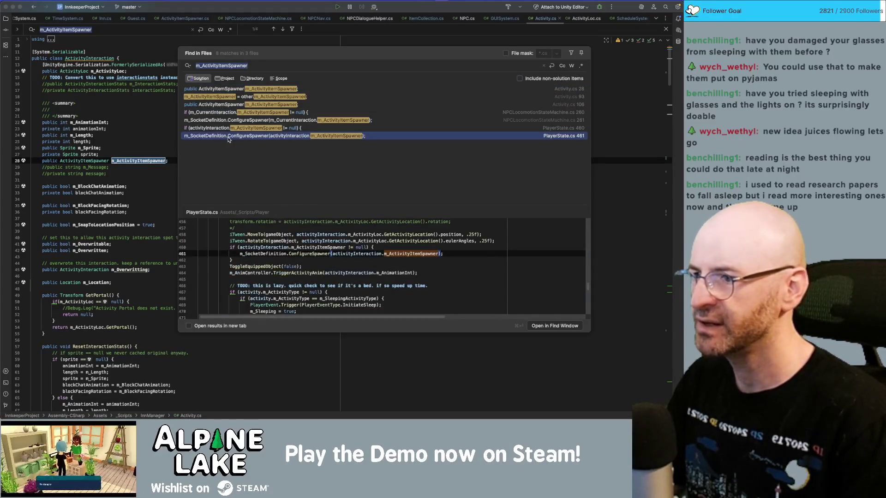
double_click(231, 137)
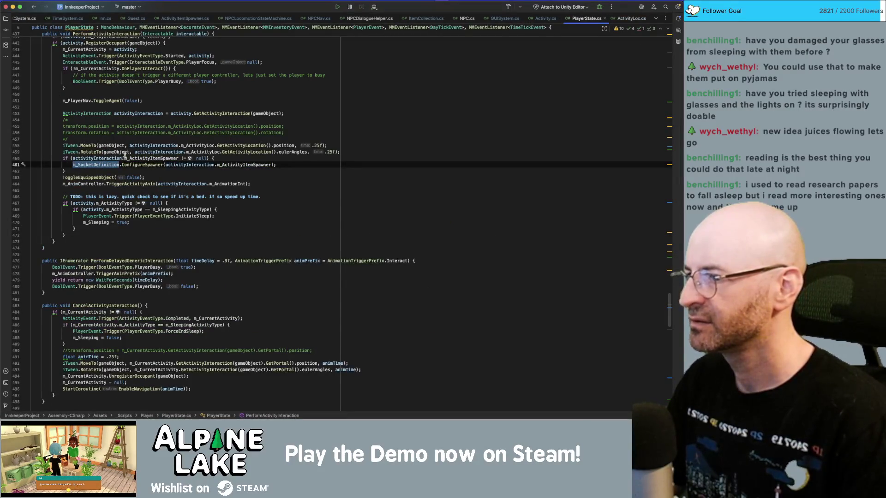
Find the m_SocketDefinition assignment on line 62 and go to the SocketDefinition declaration.
key(super+f)
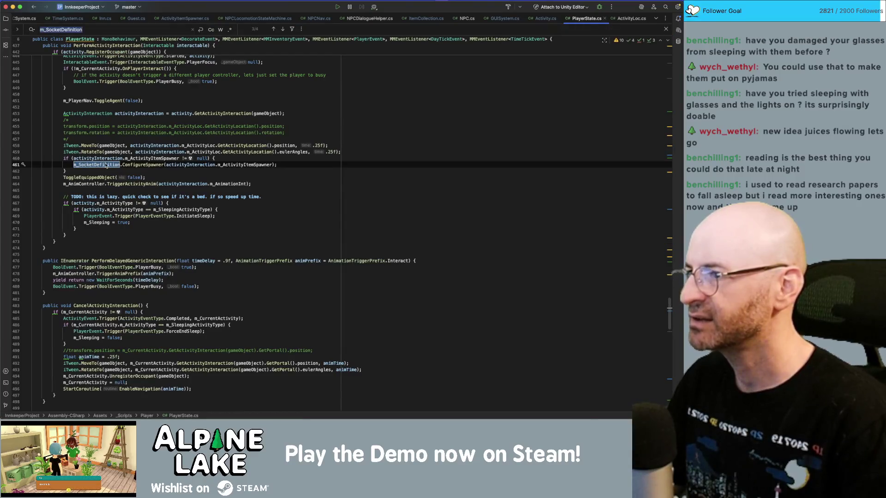
key(Return)
key(Return)
key(Return)
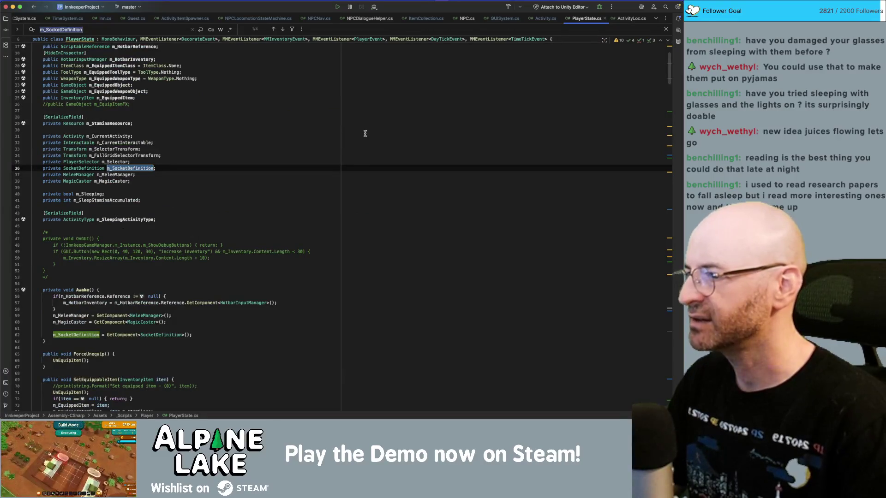
double_click(101, 166)
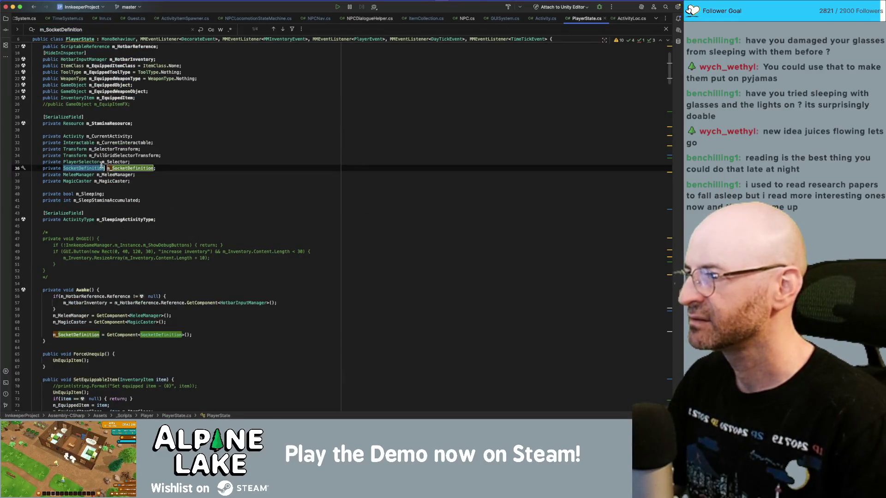
scroll(111, 175, up, 3)
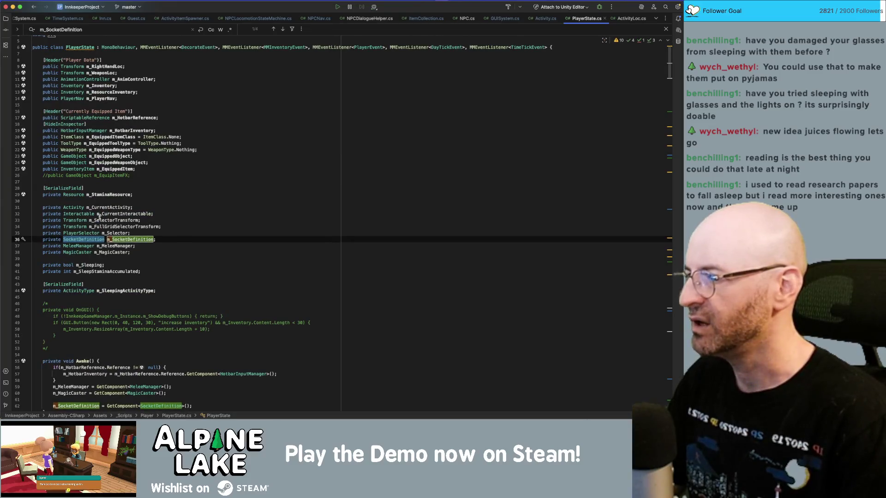
scroll(95, 226, down, 1)
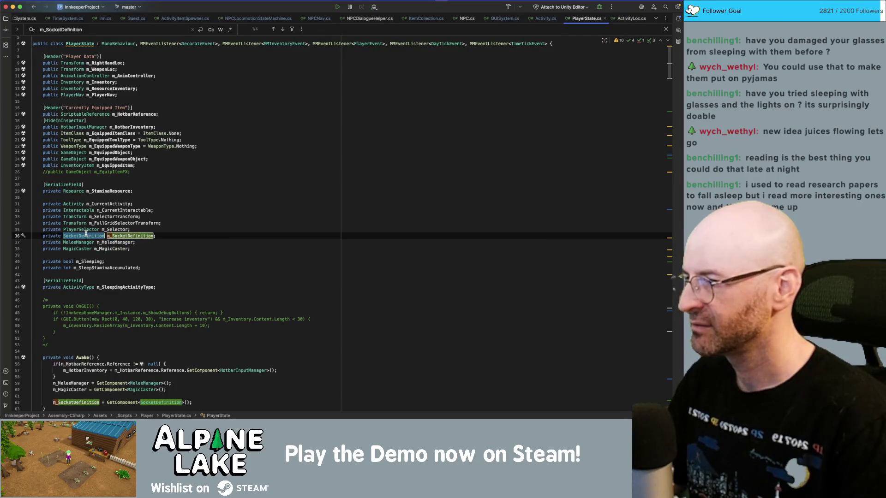
key(super+f)
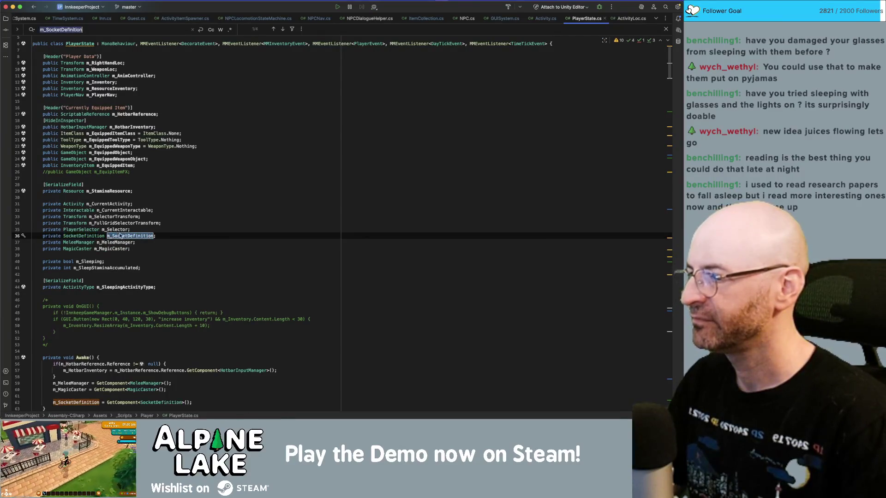
key(Return)
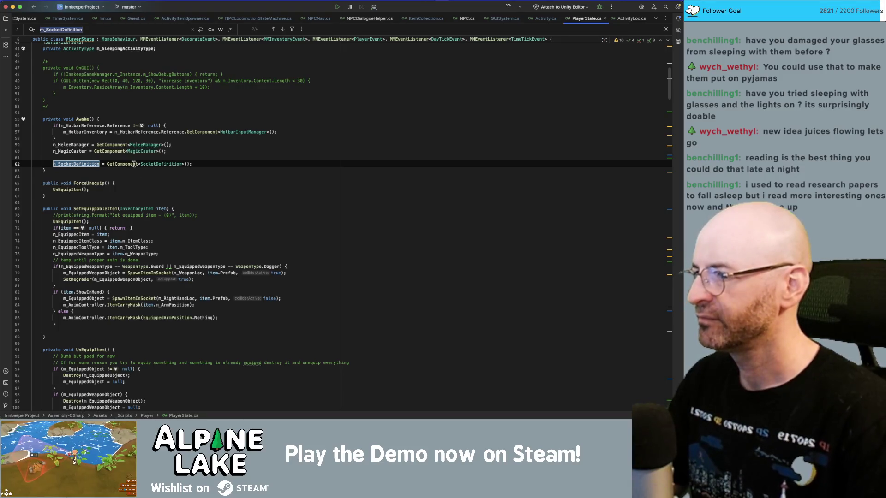
click(159, 165)
super+click(158, 164)
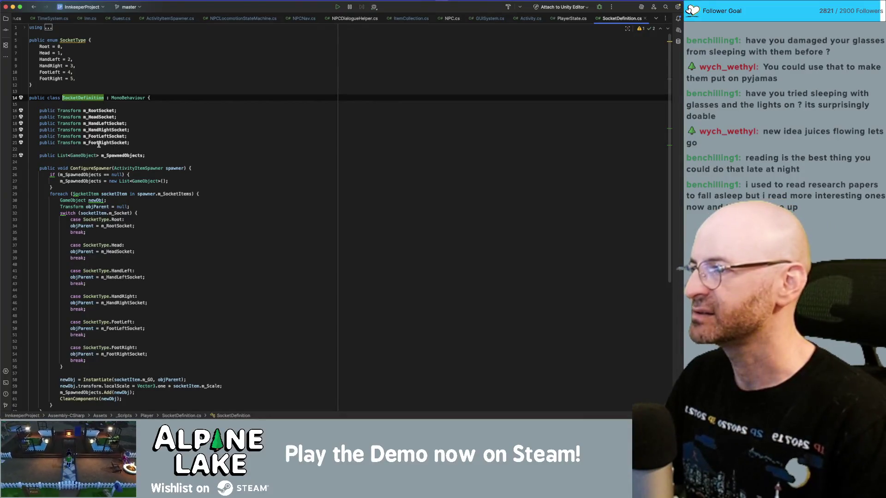
Review ClearSpawnedItems and its m_SpawnedObjects usages in SocketDefinition.cs.
scroll(99, 145, down, 5)
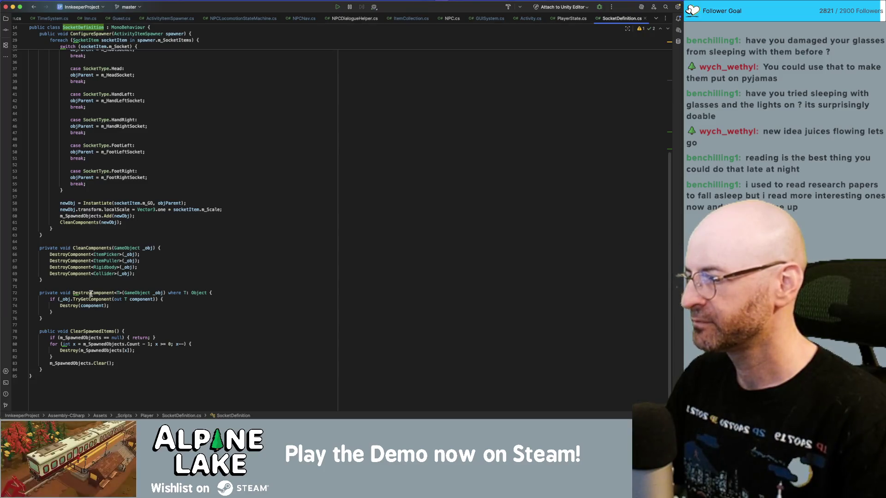
click(78, 363)
scroll(83, 313, up, 10)
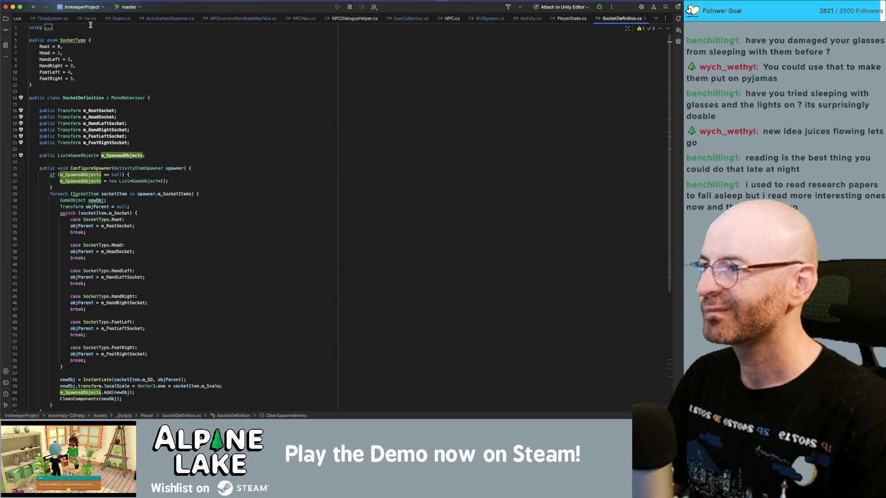
Back in PlayerState.cs, search the project for SocketDefinition (13 matches, 4 files).
click(574, 19)
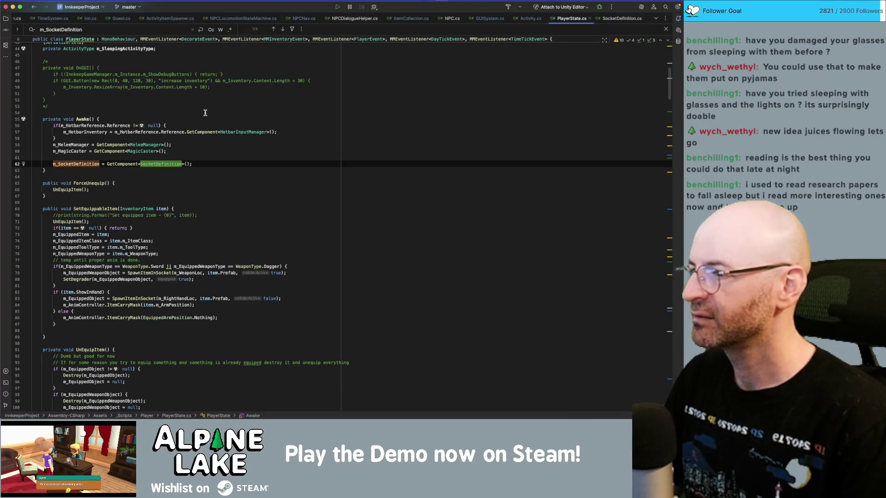
click(92, 163)
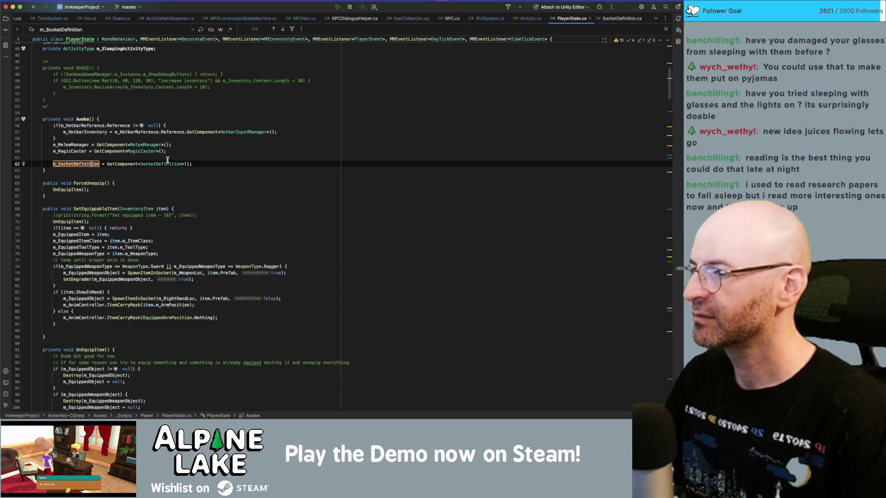
double_click(168, 162)
key(super+shift+f)
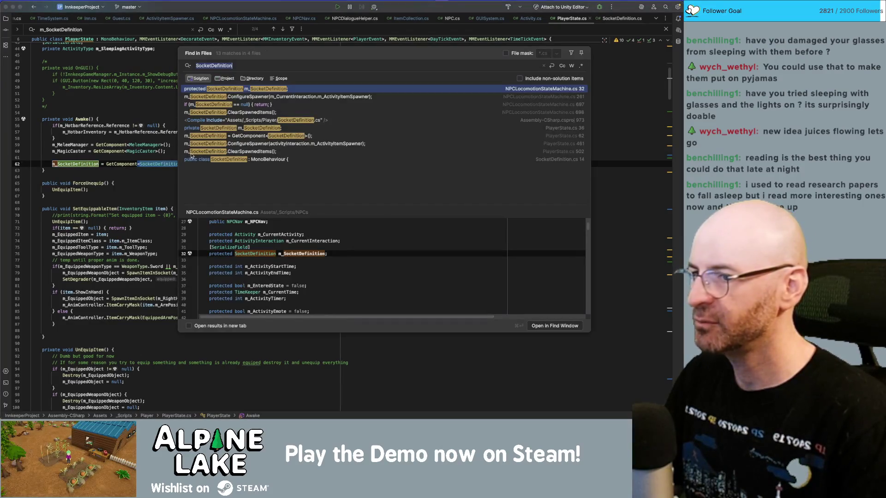
Open NPCLocomotionStateMachine.cs at the ConfigureSpawner call on line 261.
click(432, 113)
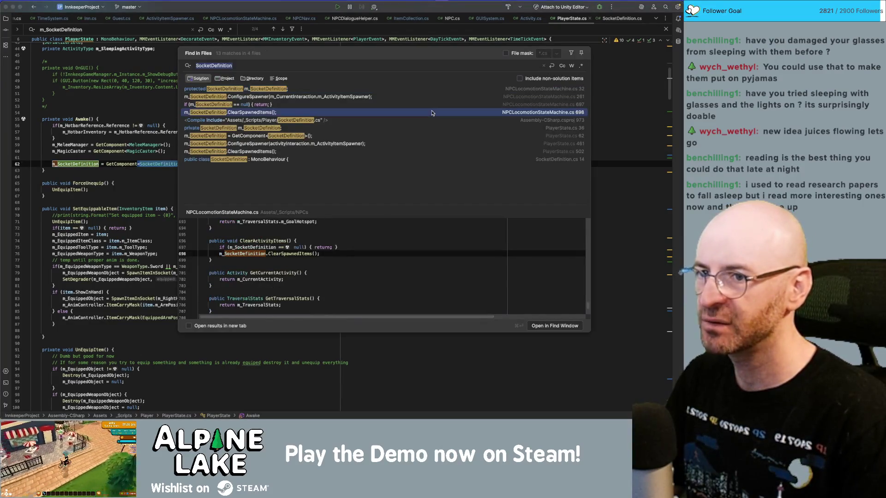
click(223, 106)
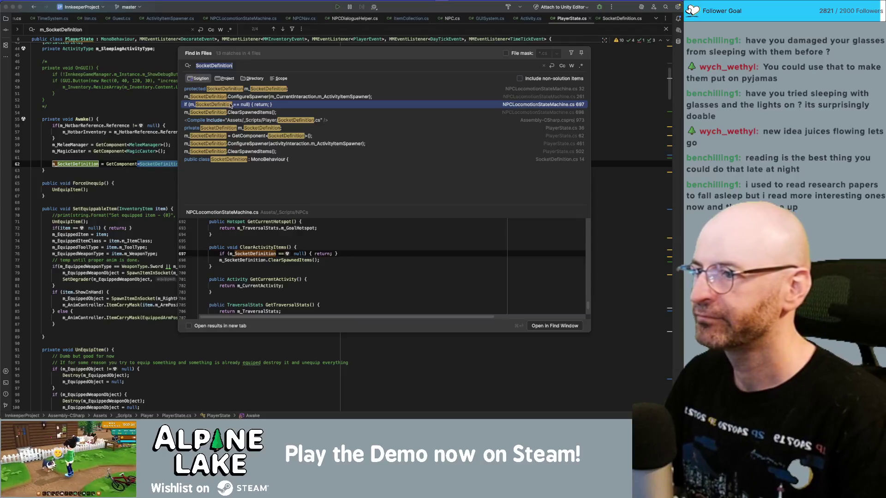
click(235, 98)
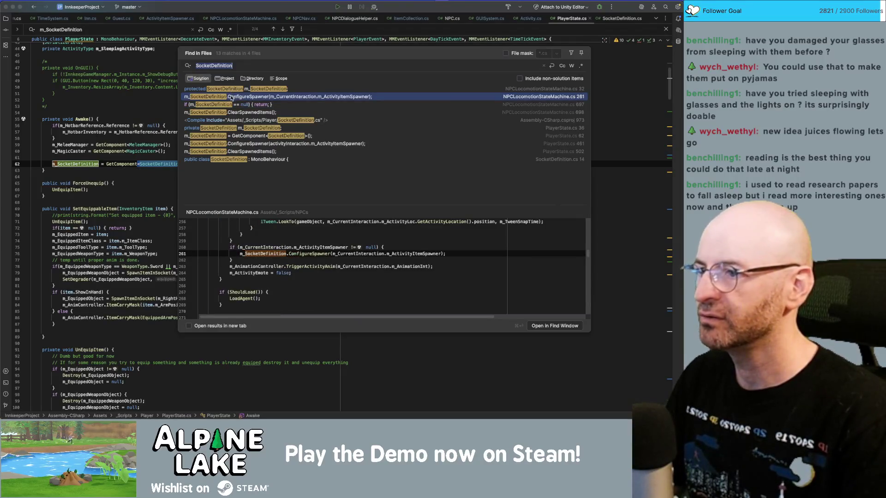
double_click(232, 98)
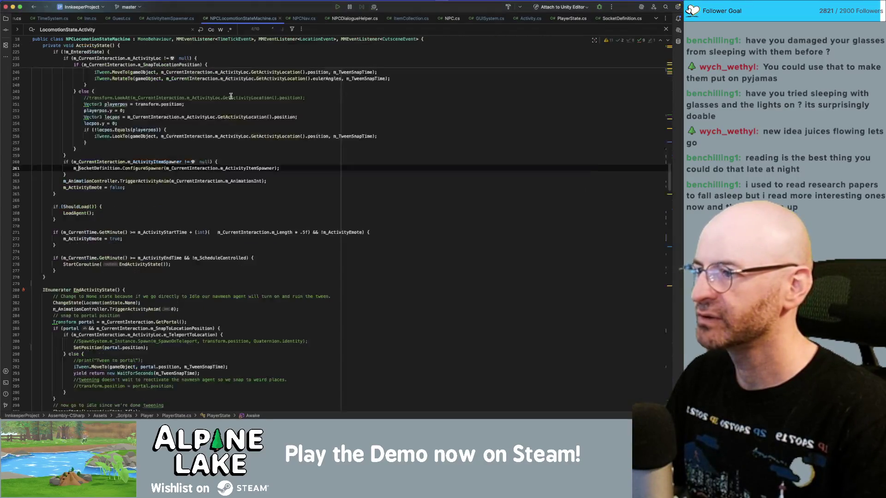
double_click(141, 168)
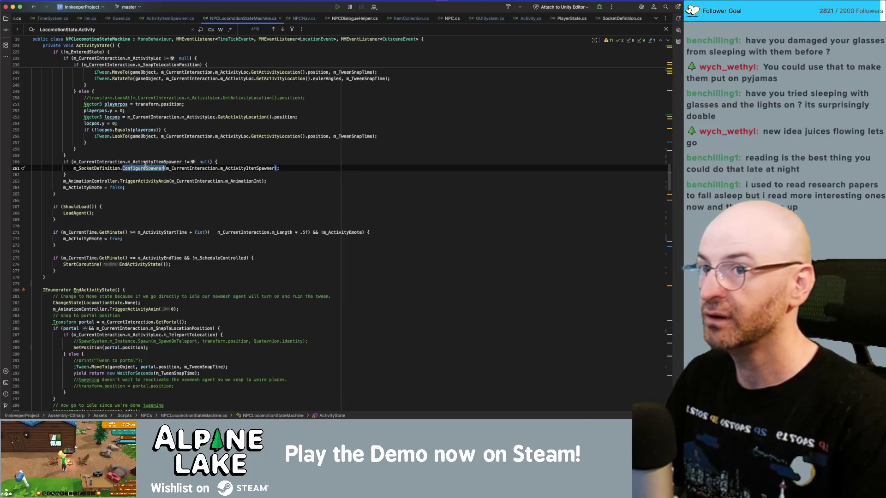
mouse_move(145, 161)
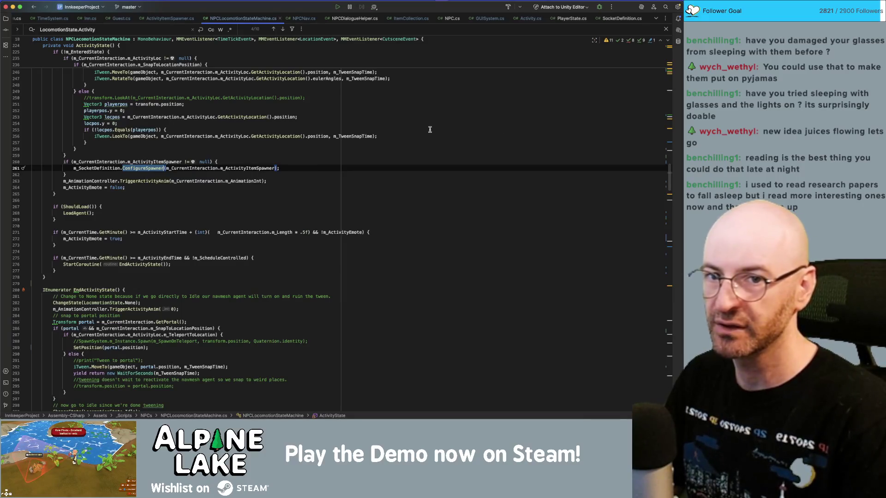
Switch to Unity to refresh the solution and come back to Rider.
key(super+Tab)
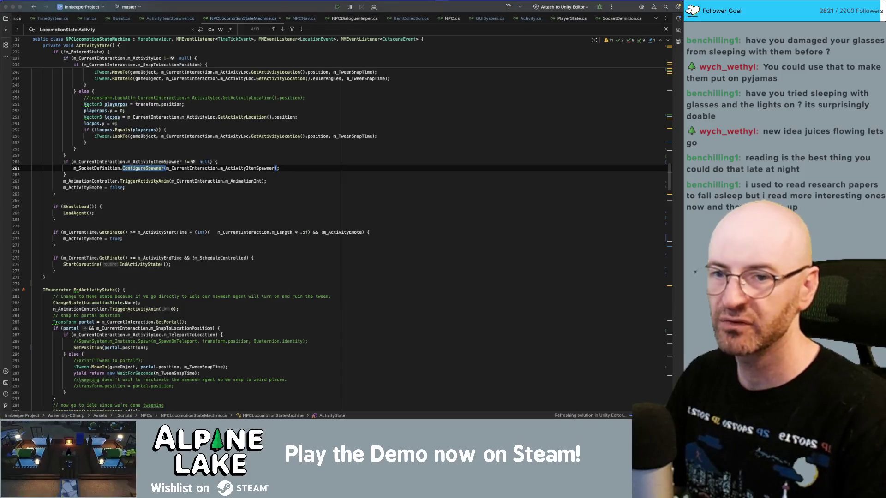
click(328, 138)
key(Down)
key(Down)
key(Down)
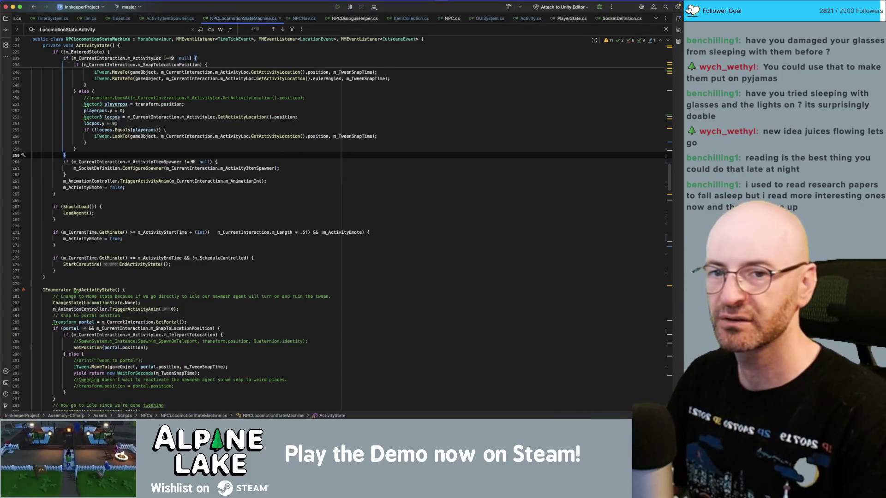
key(super+Tab)
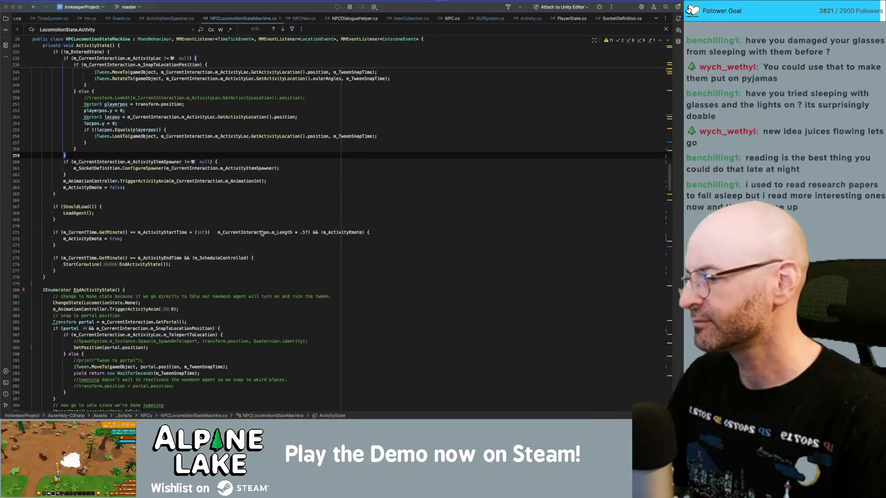
Inspect how line 261 passes m_CurrentInteraction's m_ActivityItemSpawner to m_SocketDefinition.ConfigureSpawner.
click(237, 164)
click(139, 168)
mouse_move(144, 172)
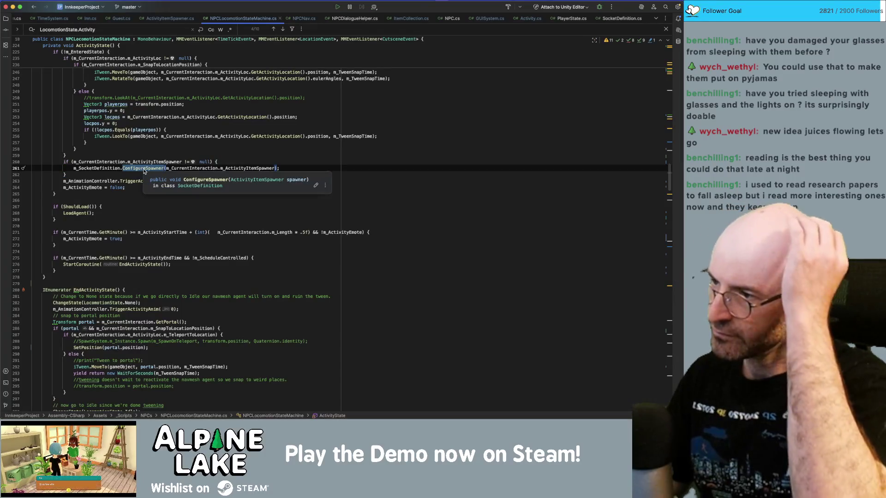
scroll(141, 200, up, 5)
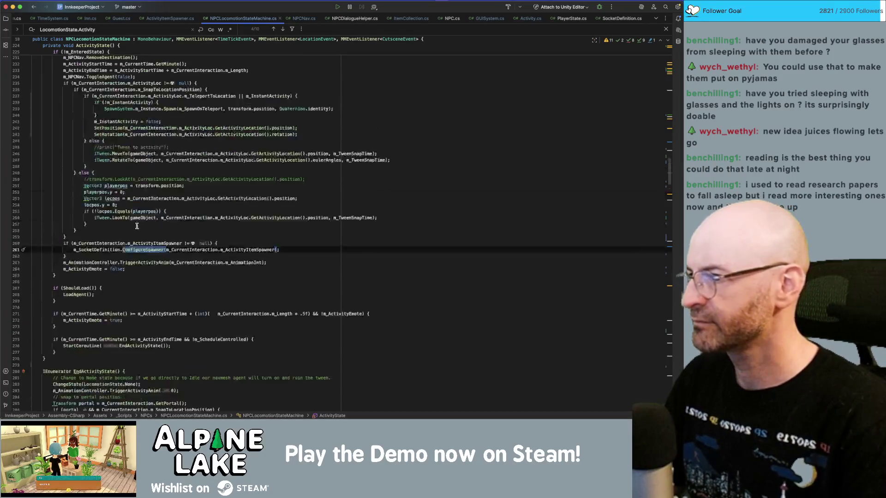
scroll(137, 227, up, 3)
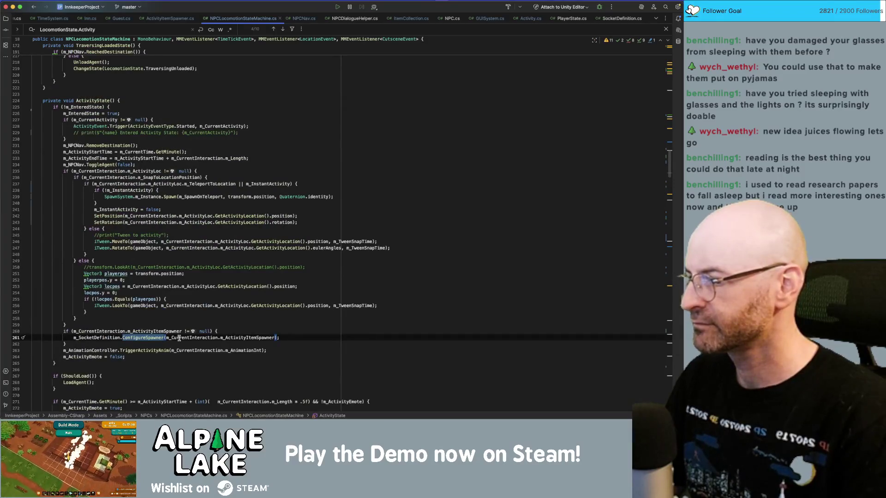
click(203, 337)
click(242, 339)
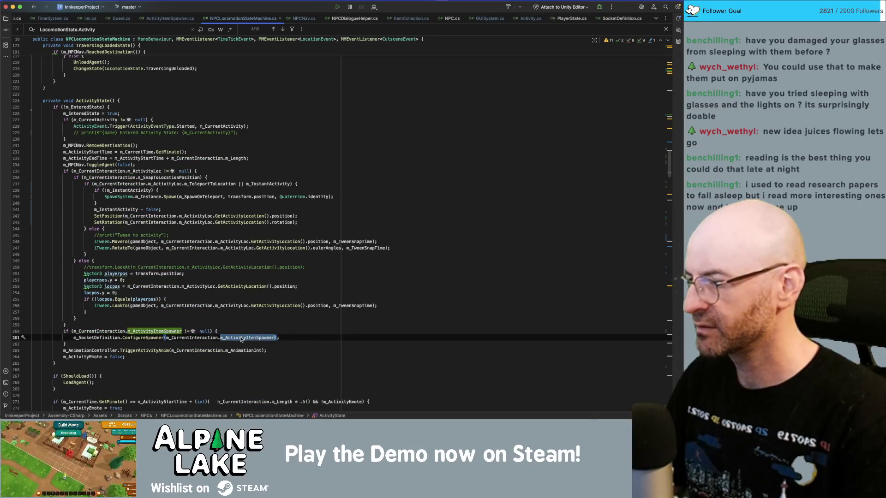
click(119, 339)
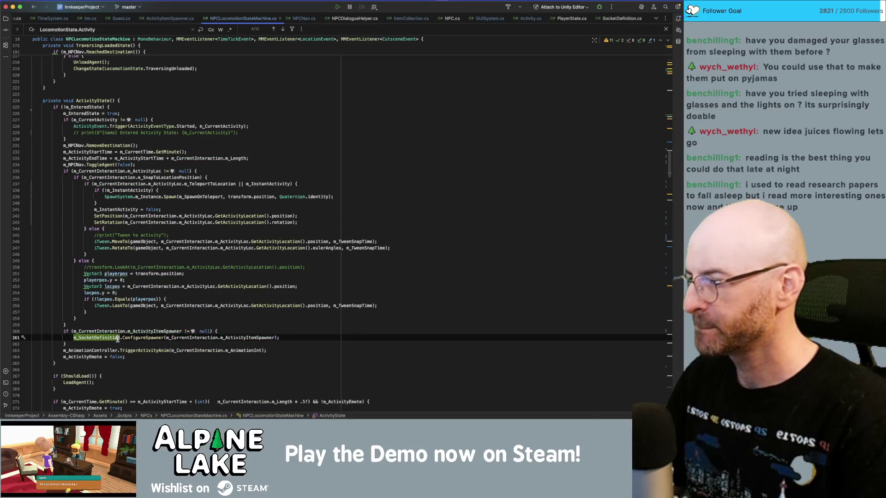
click(302, 337)
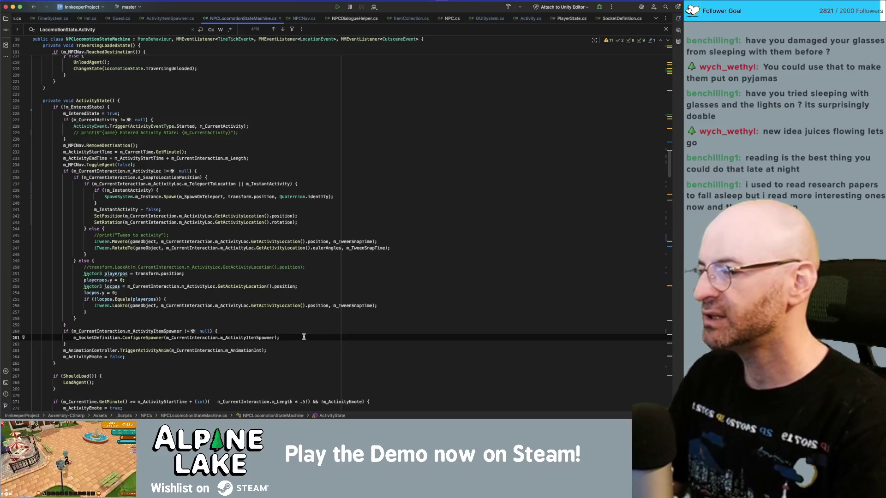
key(super+Tab)
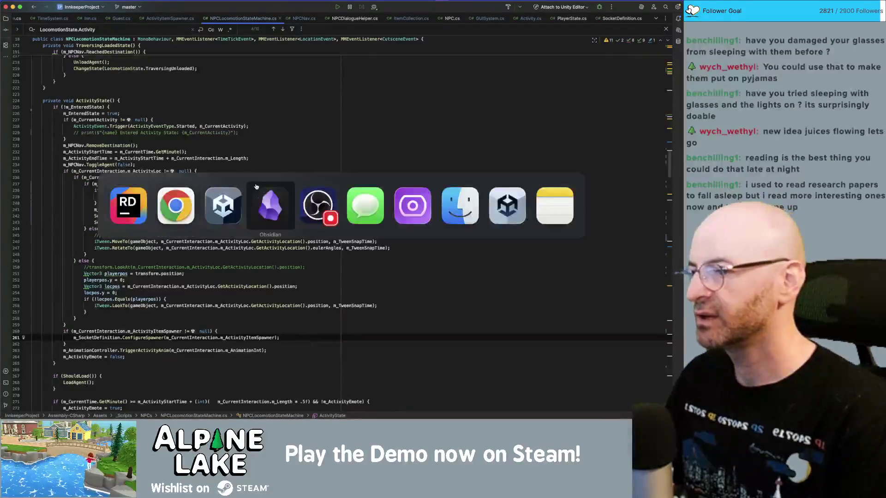
Search the Project for 'generic guest' and open the _Guest_Generic prefab.
click(224, 207)
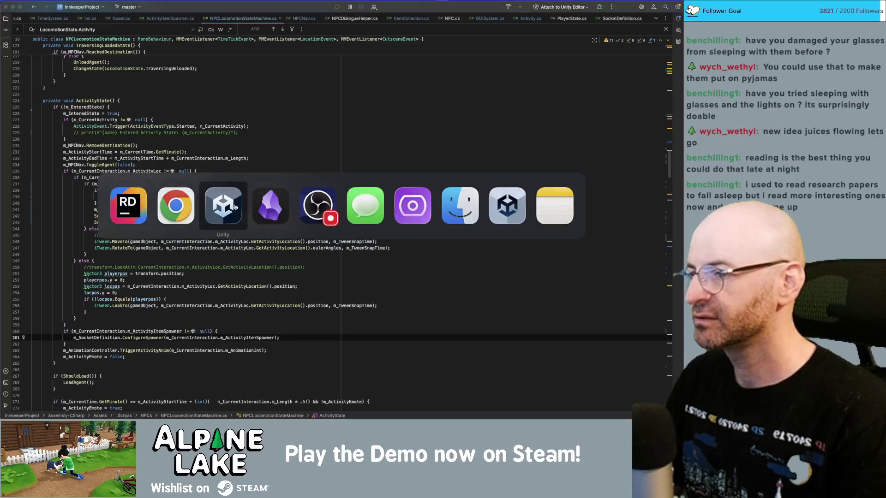
click(74, 278)
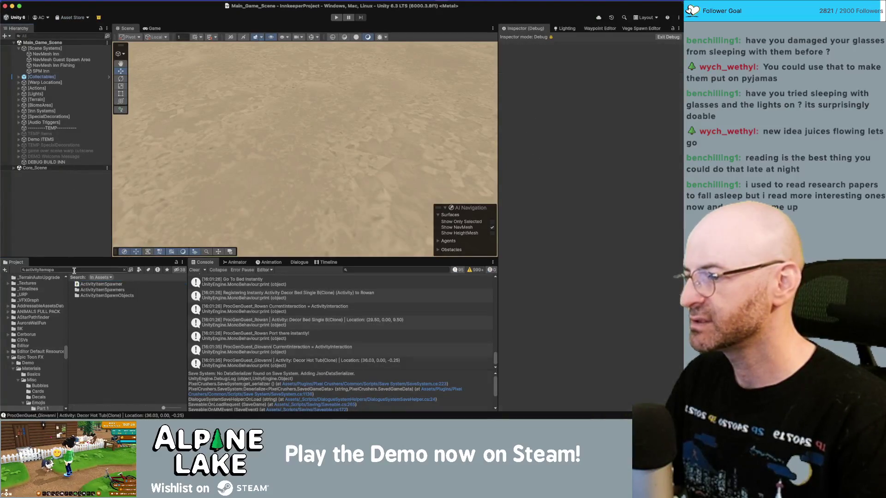
click(79, 270)
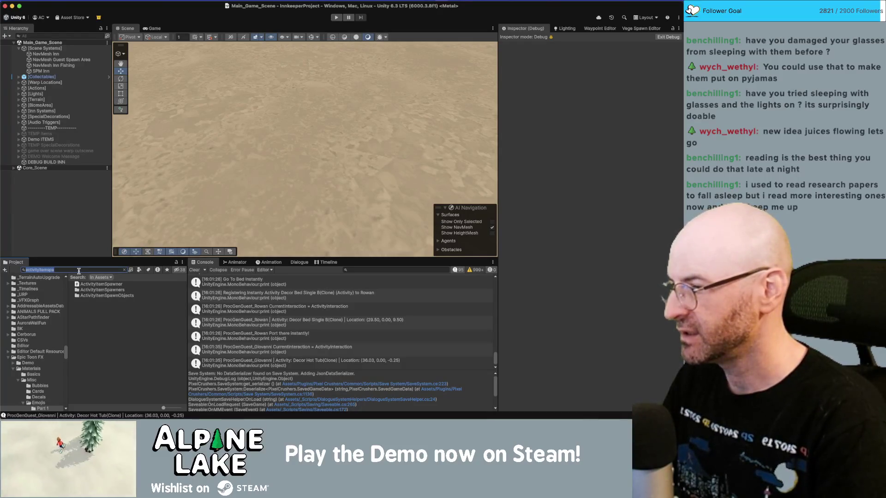
key(BackSpace)
text(generic guest)
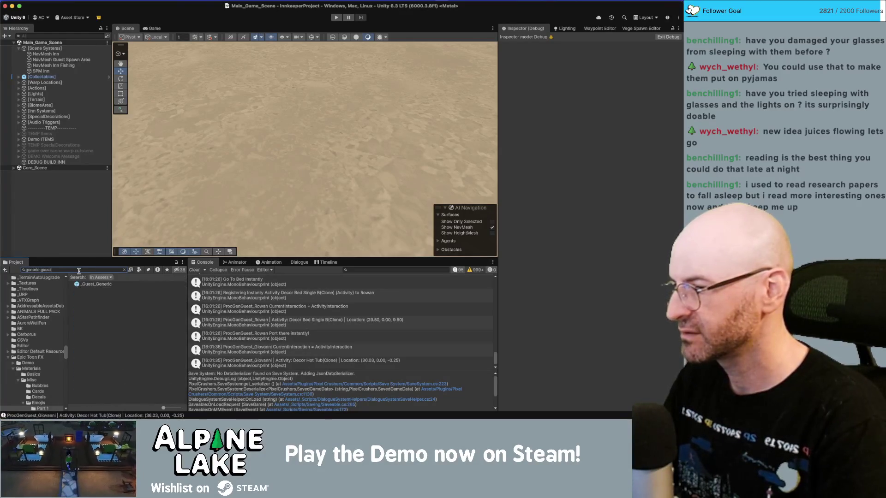
click(93, 285)
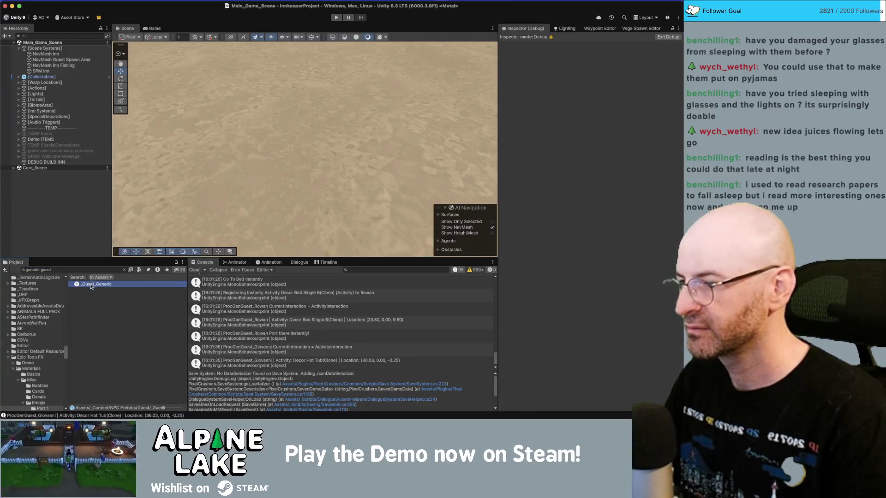
double_click(91, 285)
click(51, 63)
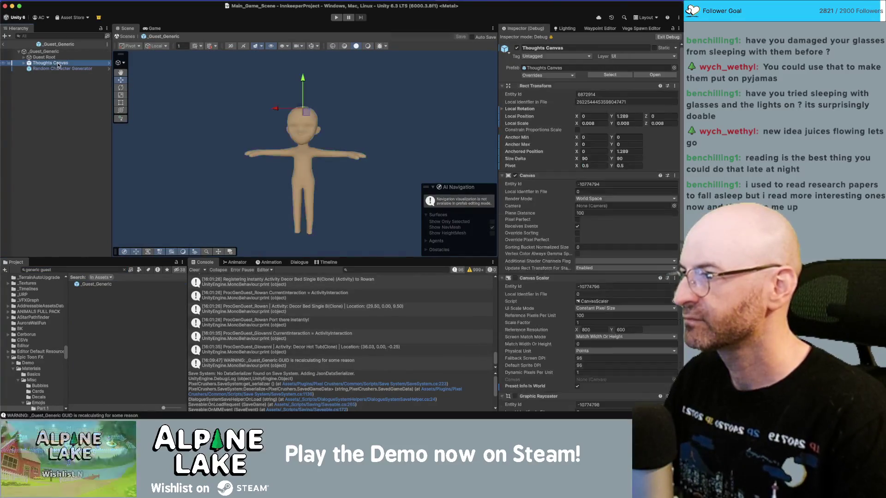
Select NPC Visuals and switch the Inspector from Debug to Normal mode.
click(58, 63)
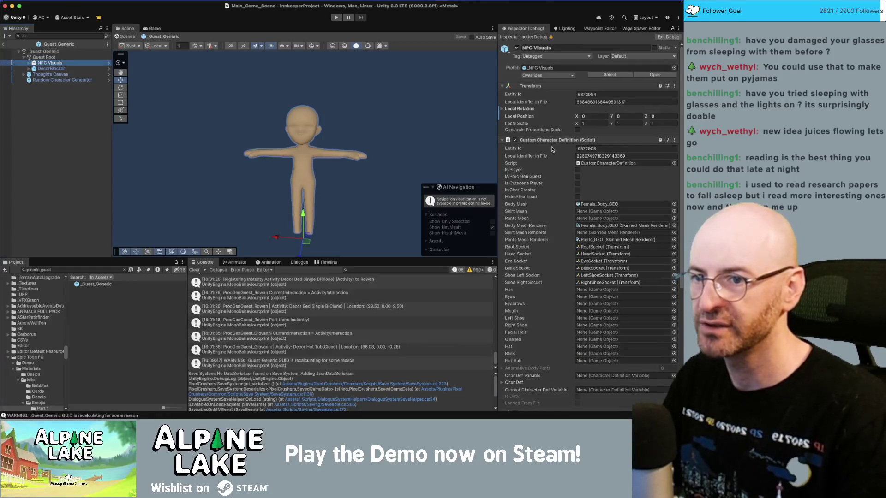
scroll(554, 149, down, 10)
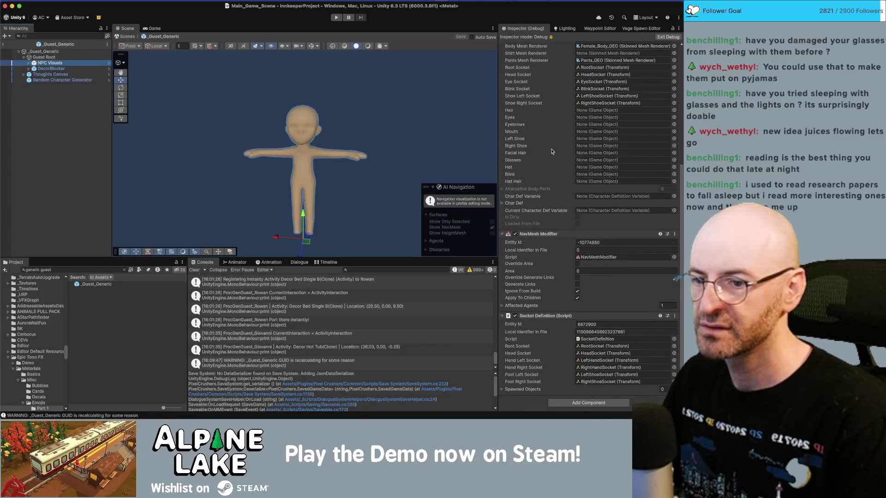
click(665, 37)
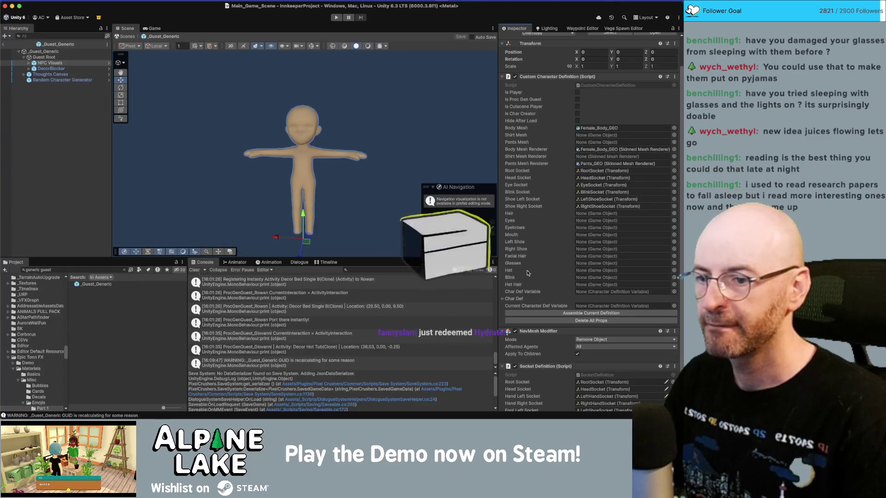
Expand Char Def to review its prop fields, then exit the prefab to the main scene.
click(509, 298)
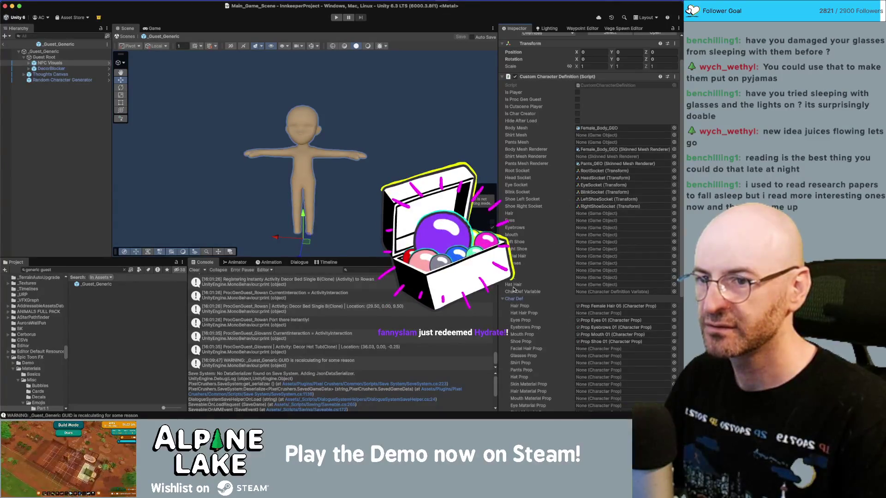
scroll(512, 290, down, 3)
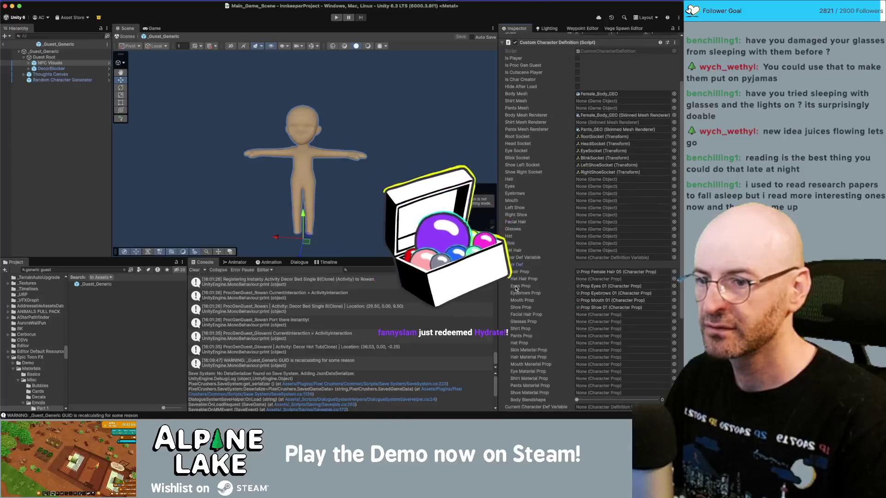
scroll(515, 289, down, 5)
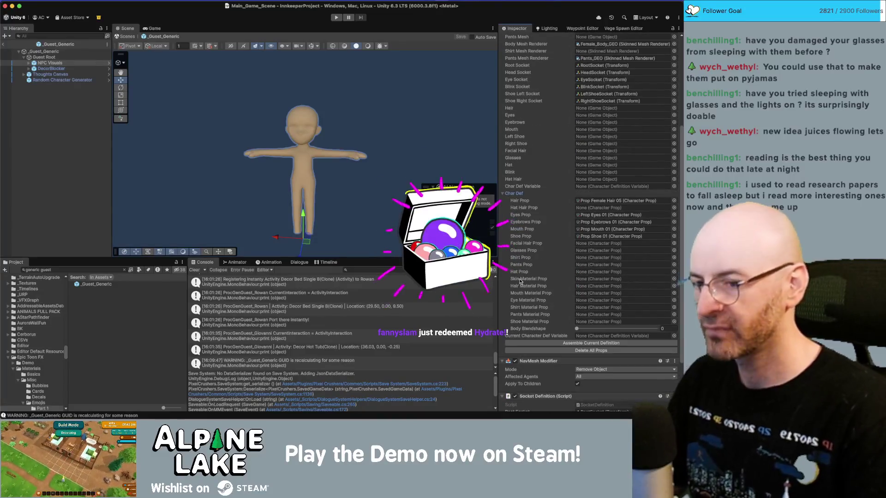
scroll(526, 230, up, 7)
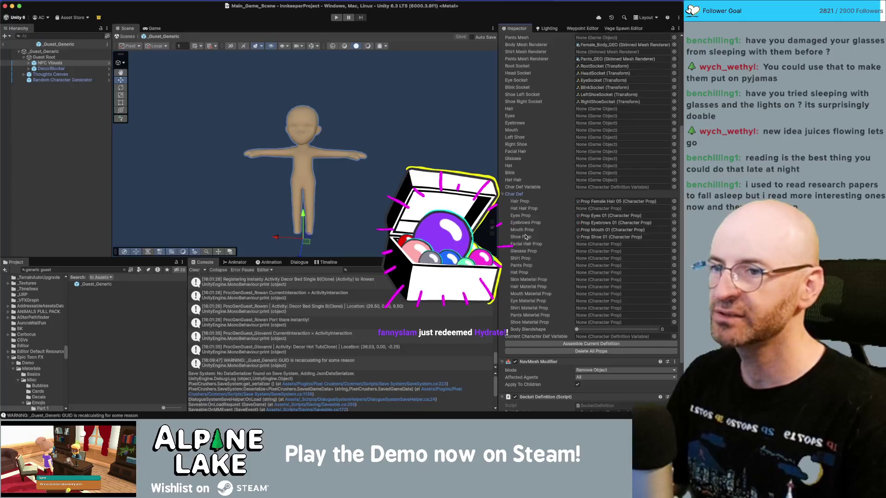
scroll(532, 218, down, 4)
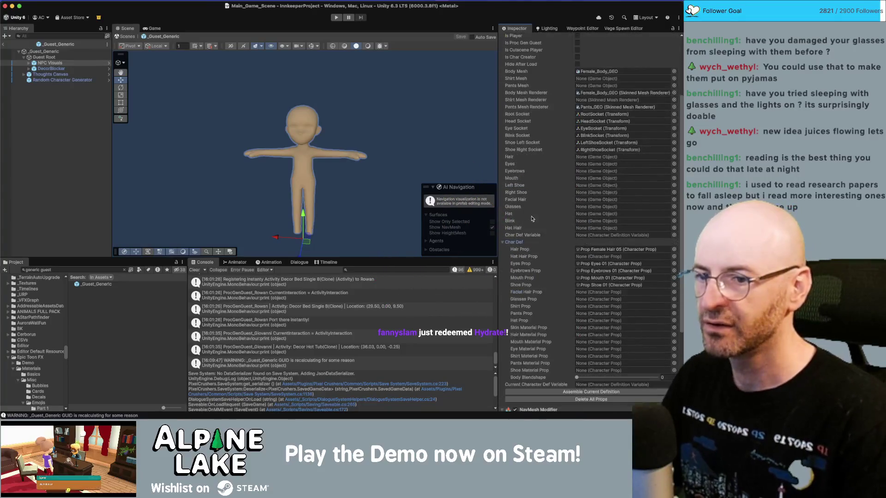
scroll(531, 212, down, 5)
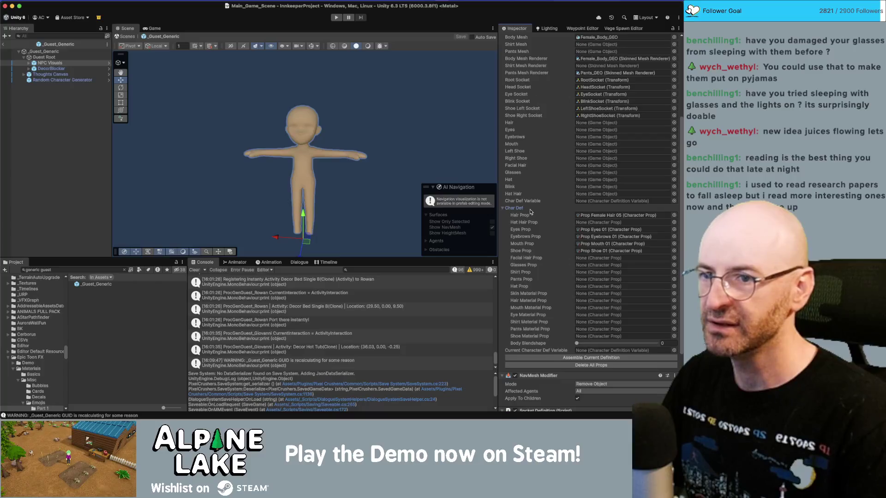
scroll(531, 211, up, 4)
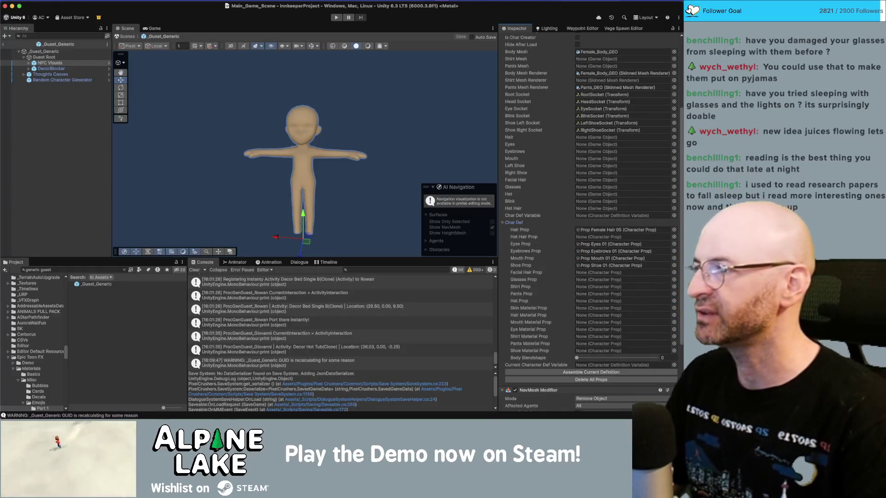
click(5, 45)
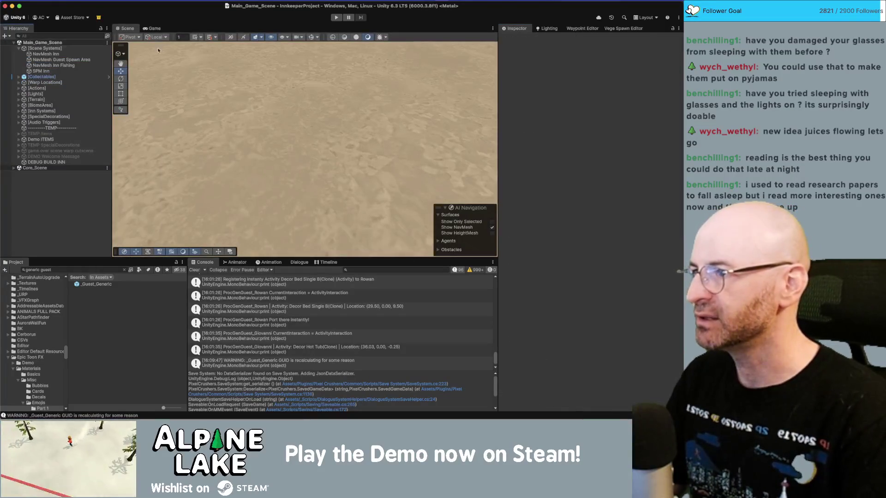
Run the game, briefly toggle demolish mode and walk the player, then pause.
click(340, 17)
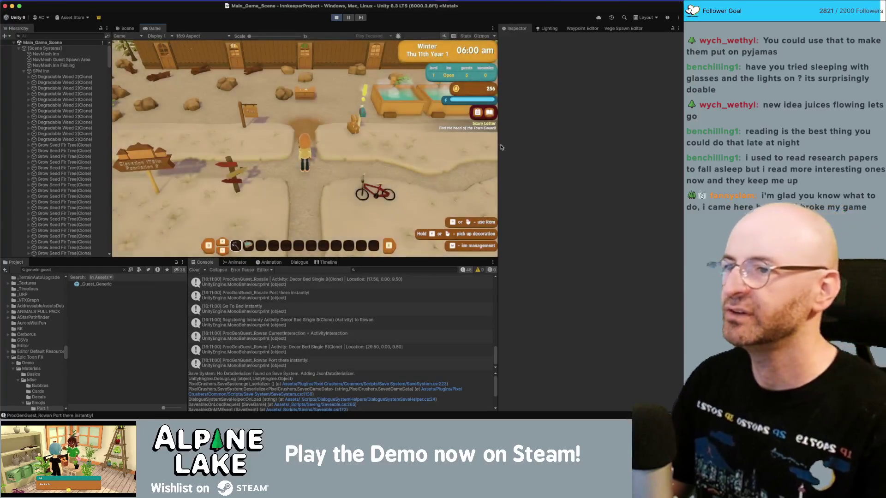
key(x)
key(Escape)
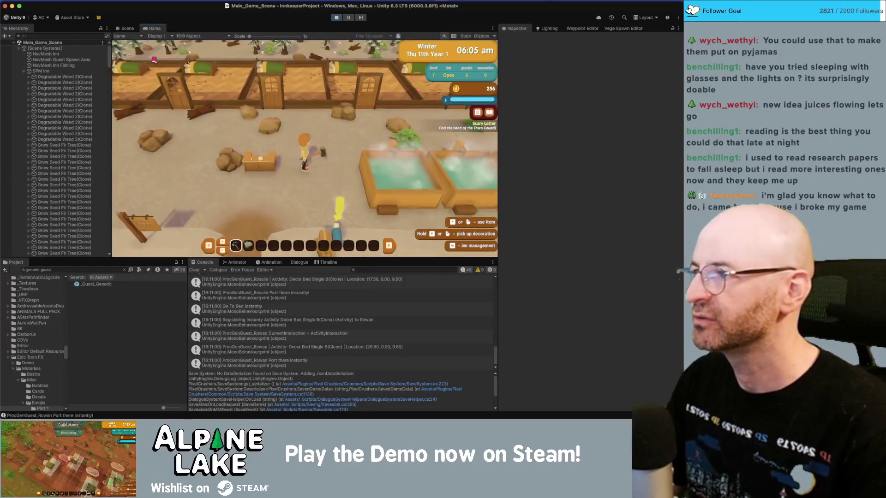
key(a)
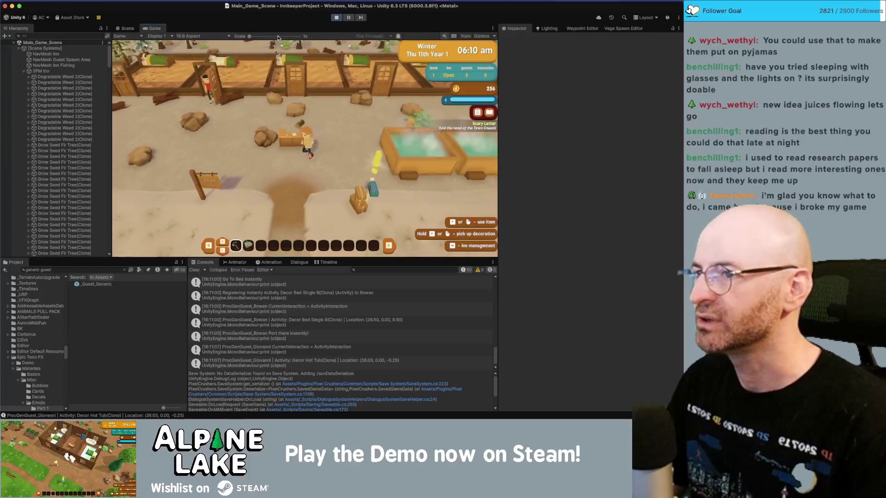
click(348, 17)
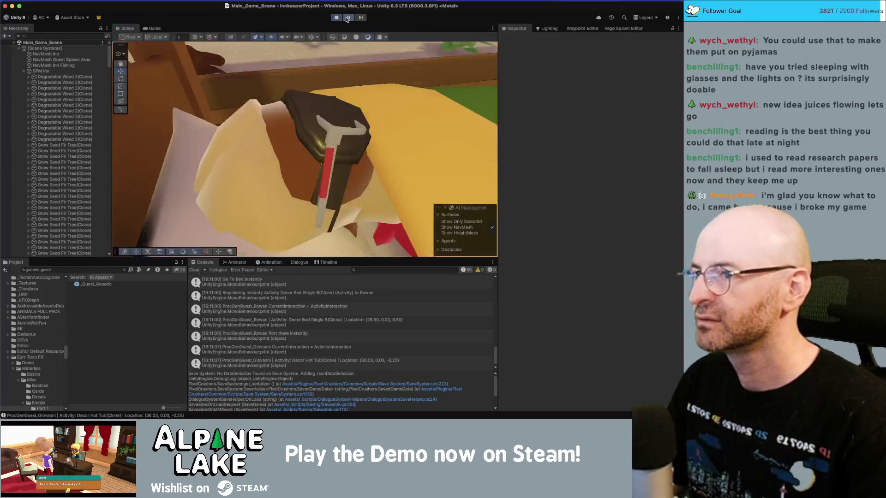
Select the guest Giovanni's NPC Visuals child in the hierarchy.
click(127, 28)
mouse_move(292, 96)
mouse_down()
mouse_move(197, 101)
mouse_move(267, 97)
mouse_up()
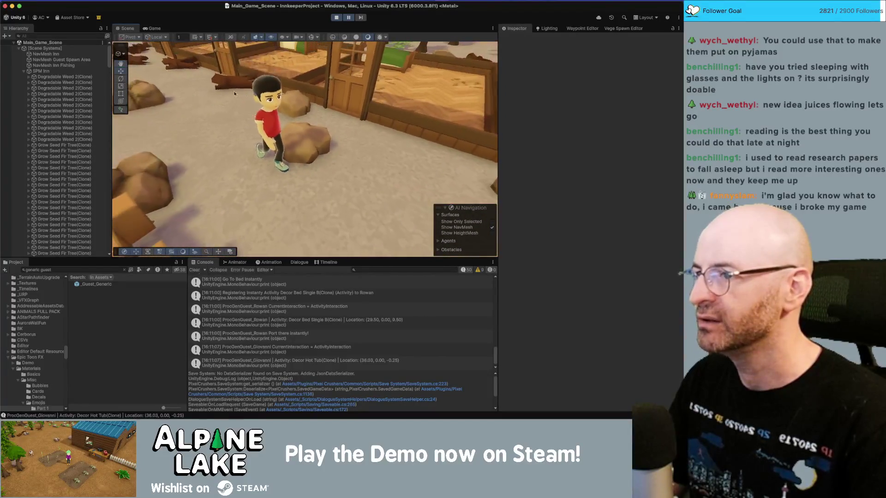
click(278, 93)
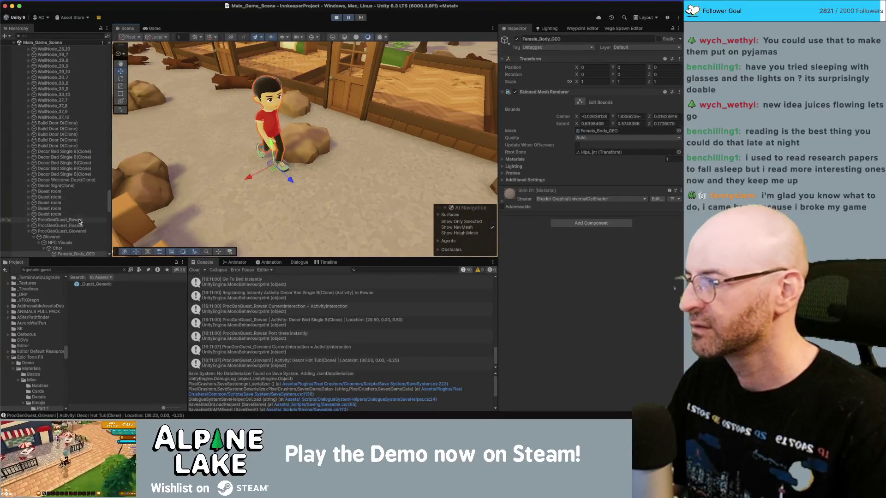
click(81, 237)
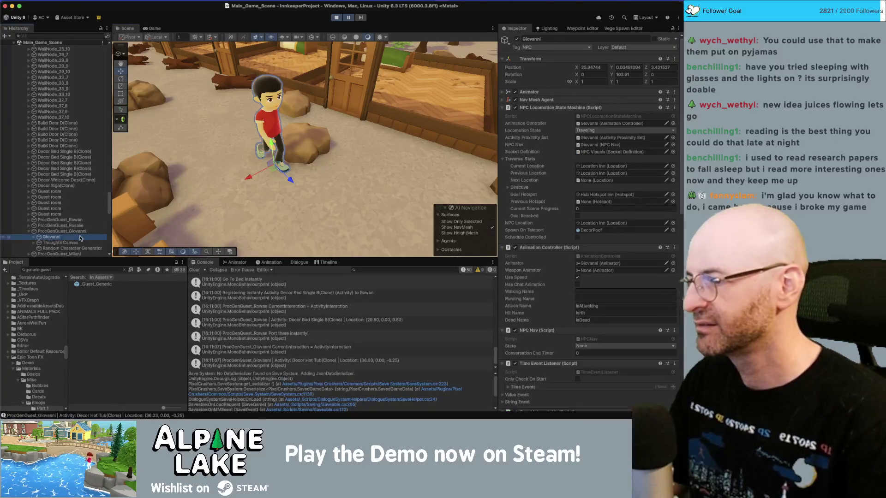
key(Right)
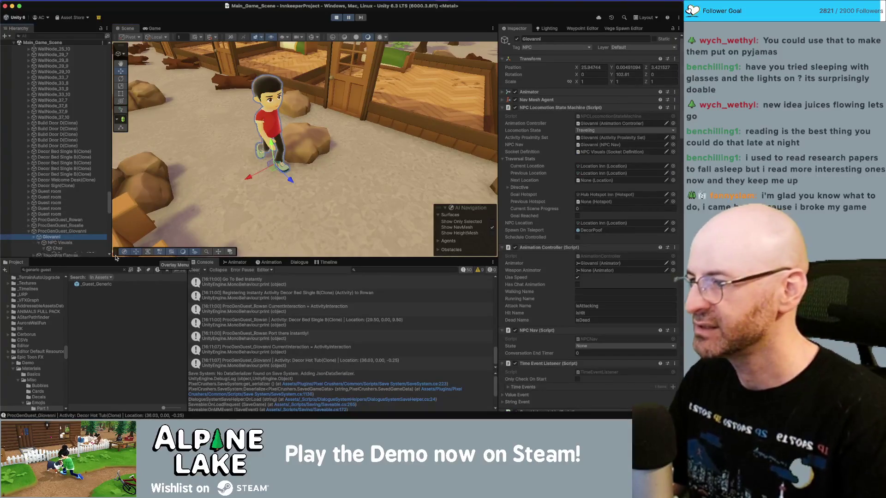
key(Down)
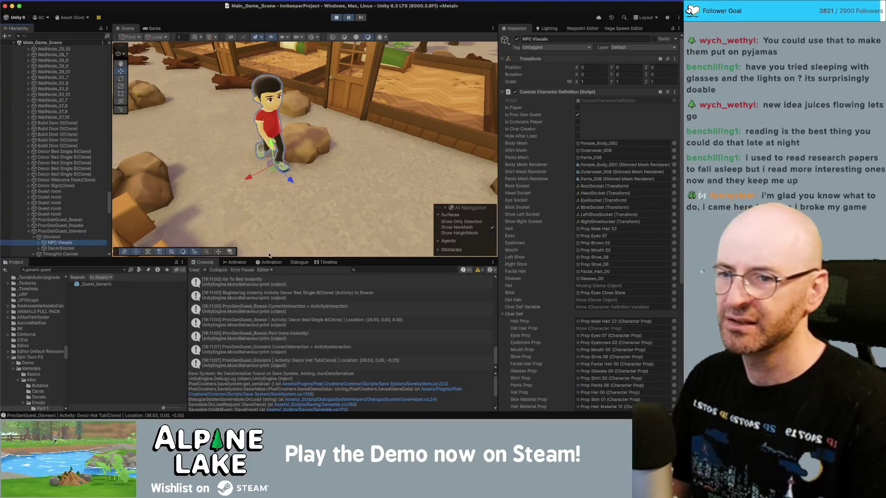
Rebuild Giovanni from its character definition and open the resulting exception in CustomCharacterDefinition.cs.
scroll(608, 242, down, 1)
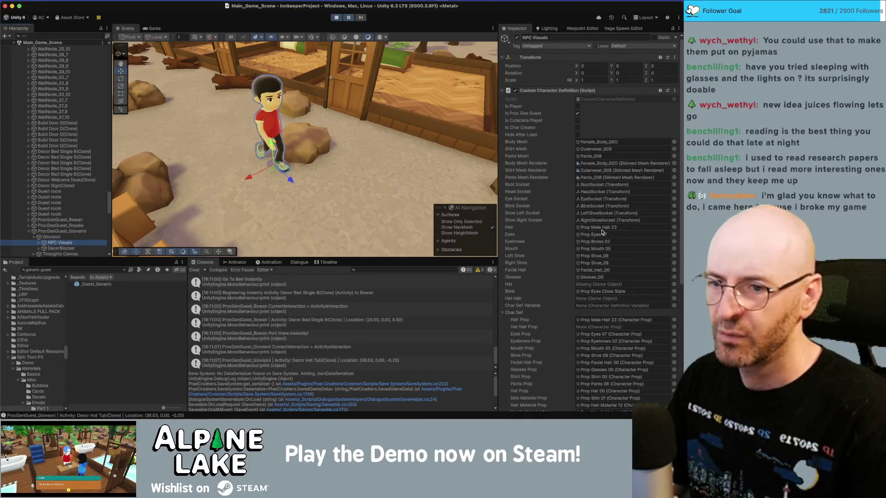
scroll(600, 249, down, 1)
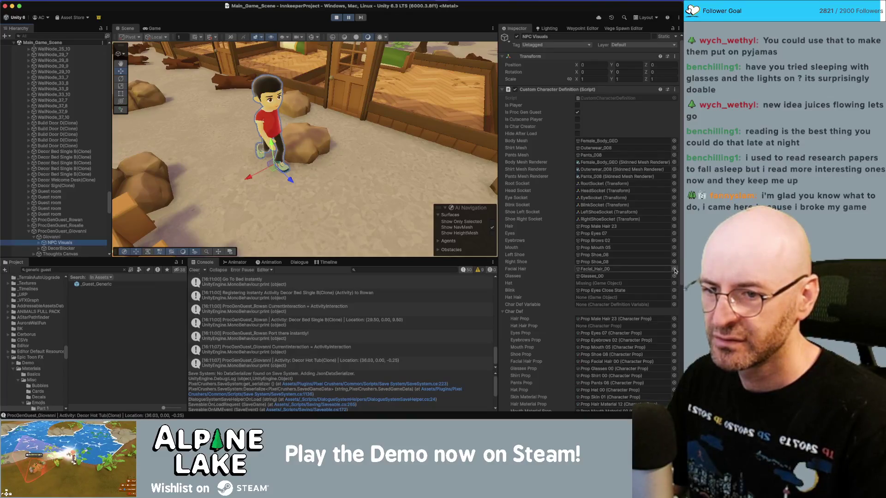
scroll(659, 267, down, 2)
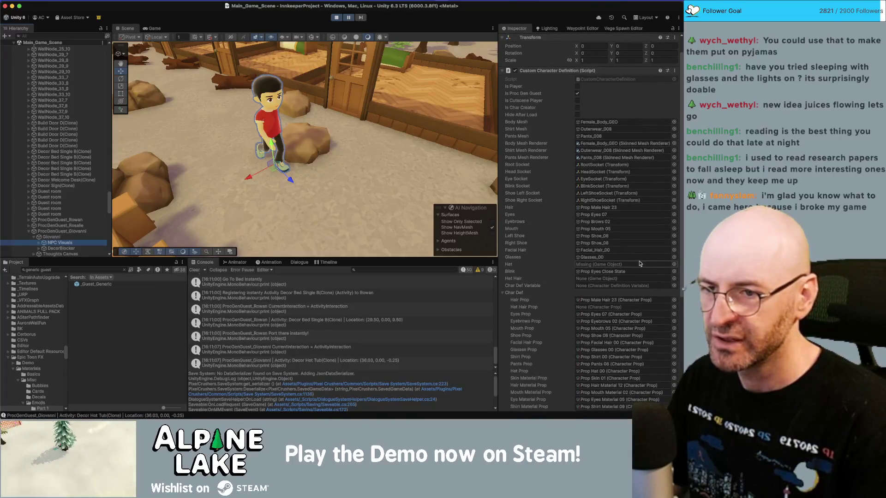
scroll(640, 263, down, 5)
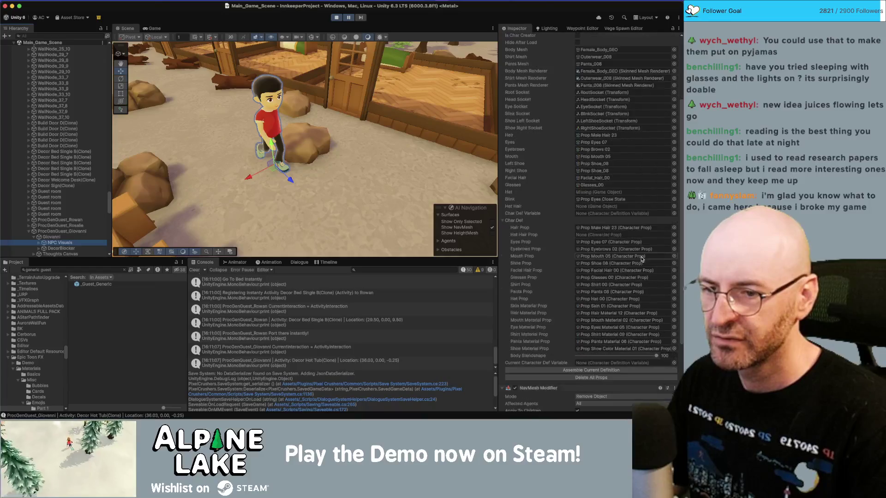
click(584, 370)
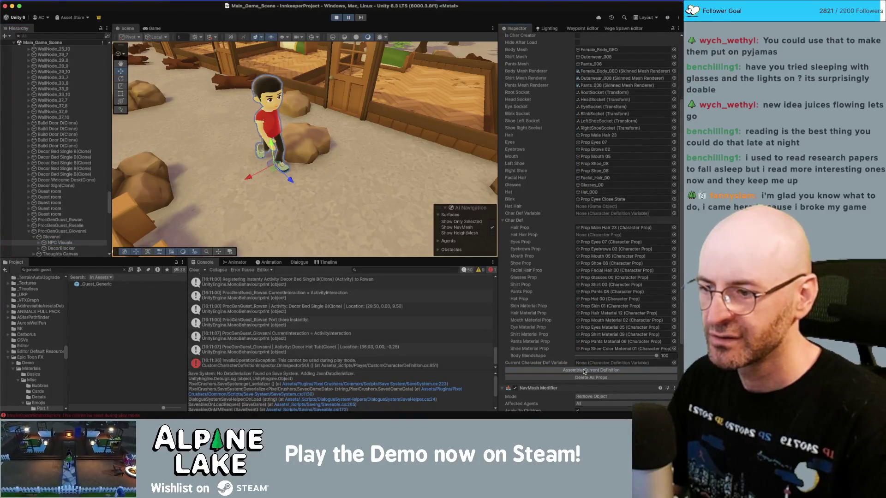
click(329, 365)
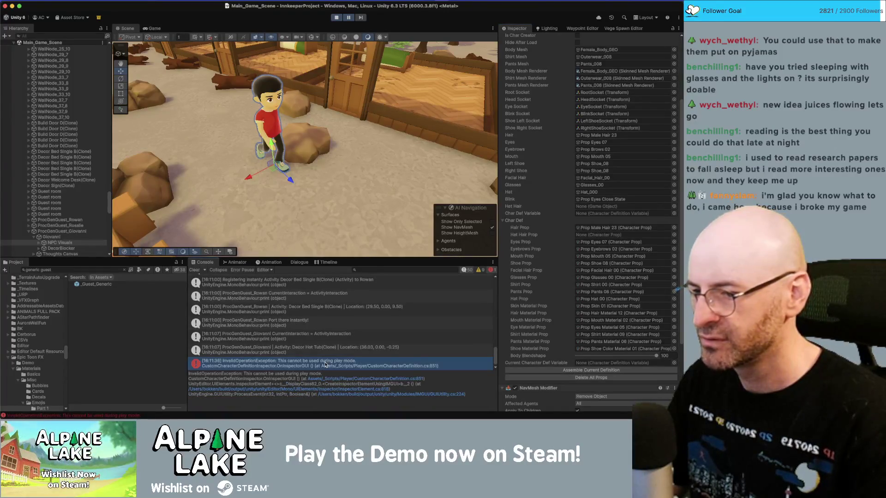
double_click(325, 365)
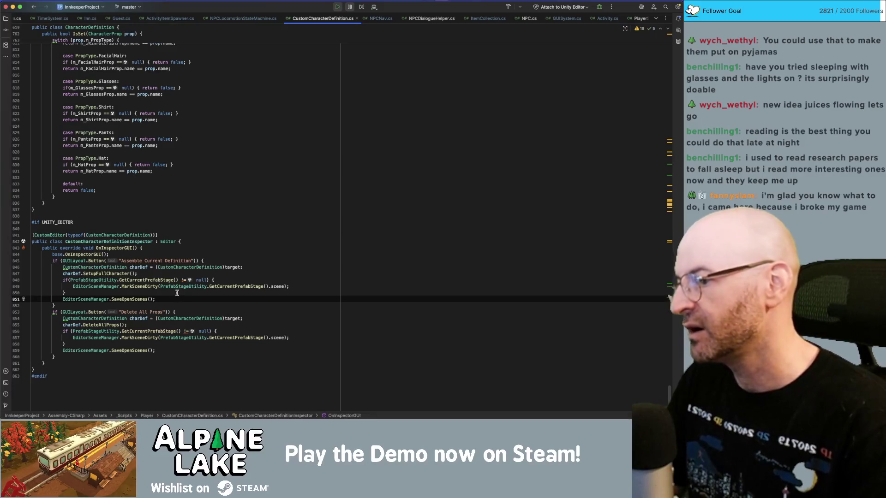
Wrap the first SaveOpenScenes() call in an if (!Application.isPlaying) block.
key(Return)
key(Up)
text(if()
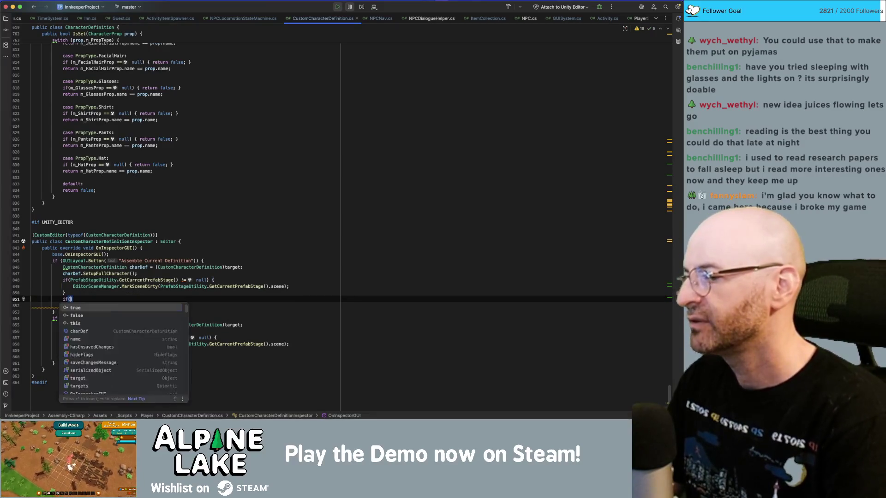
text(Application.i)
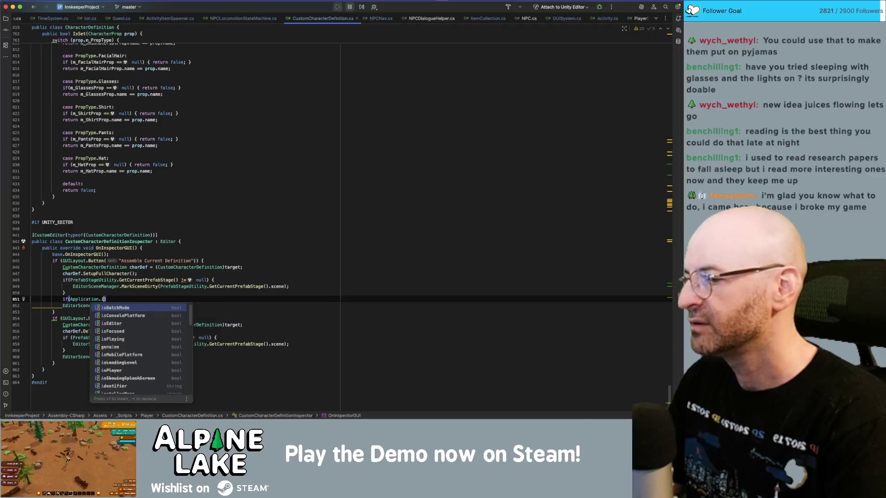
text(srun)
key(alt+BackSpace)
text(runn)
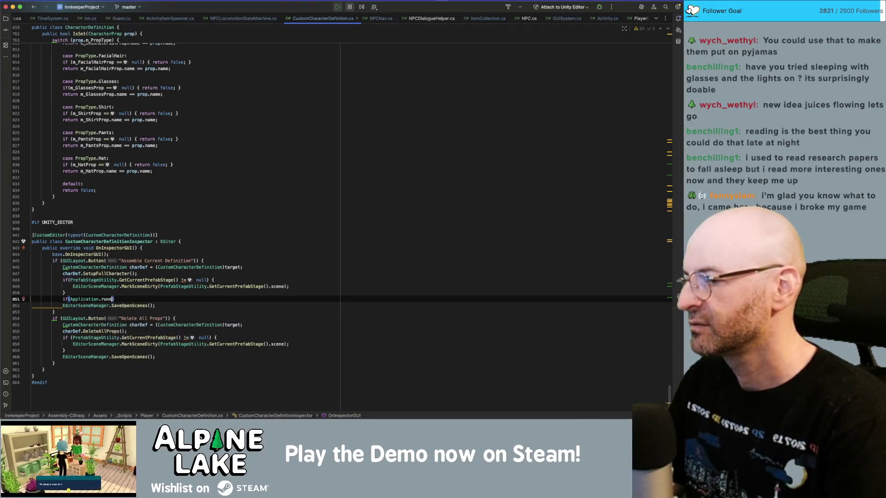
text(play)
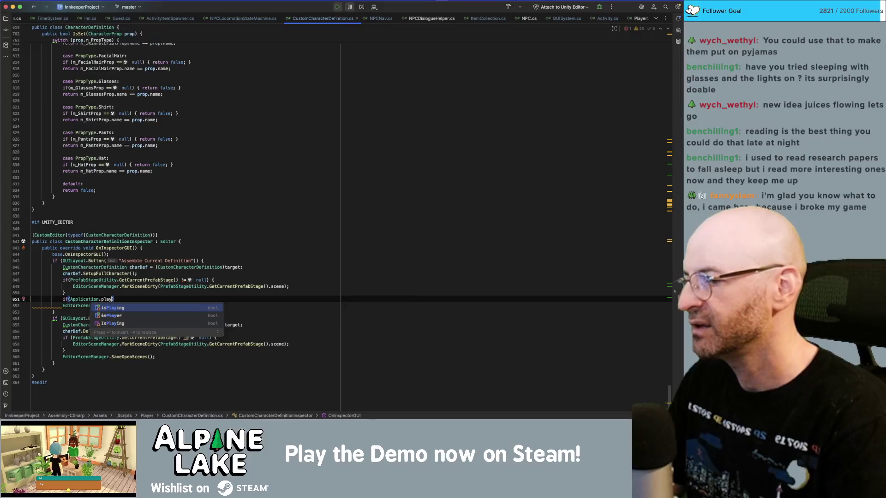
key(Return)
text({)
key(Return)
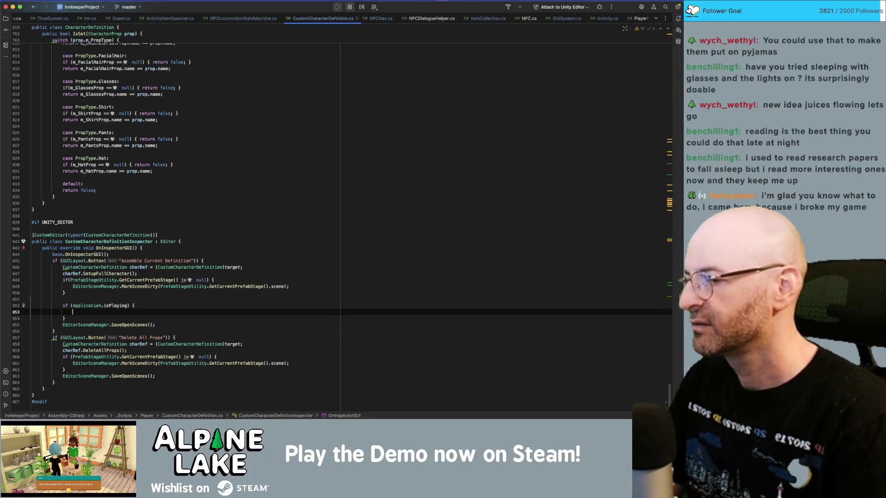
key(Up)
text(!)
key(Down)
key(Down)
key(alt+shift+Up)
key(Up)
key(BackSpace)
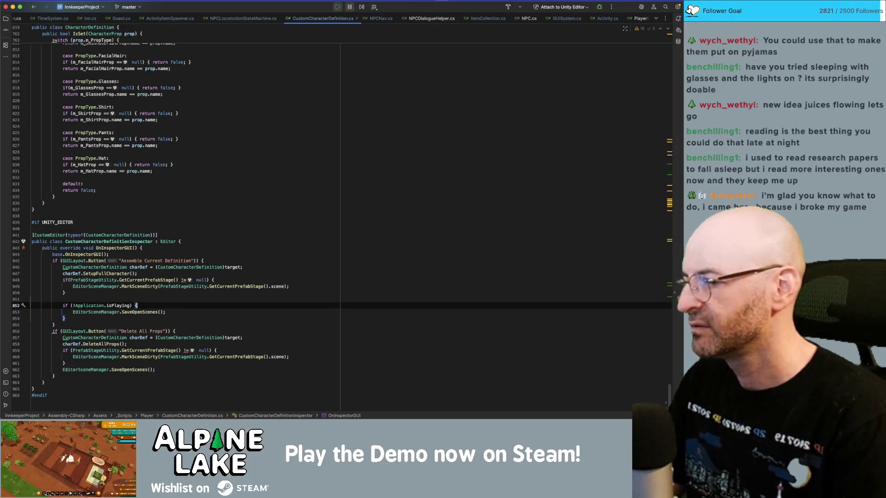
Wrap the Delete All Props prefab check and scene save in if (!Application.isPlaying).
key(Down)
key(Down)
key(Down)
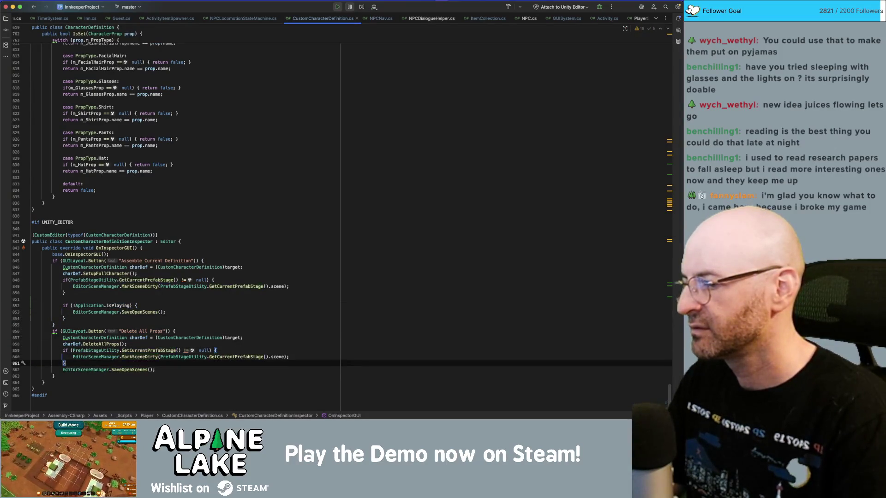
key(Return)
text(if (!Application.isPlaying) {)
key(Down)
key(Return)
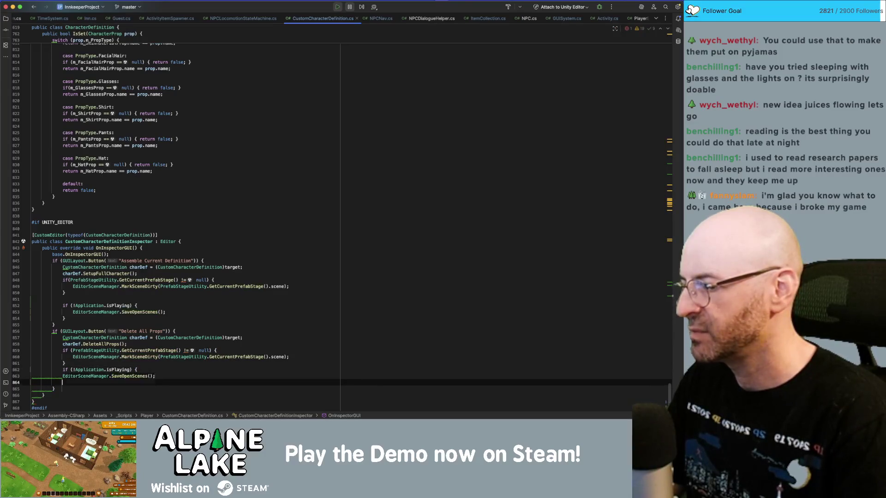
text(})
key(Up)
key(Up)
key(Up)
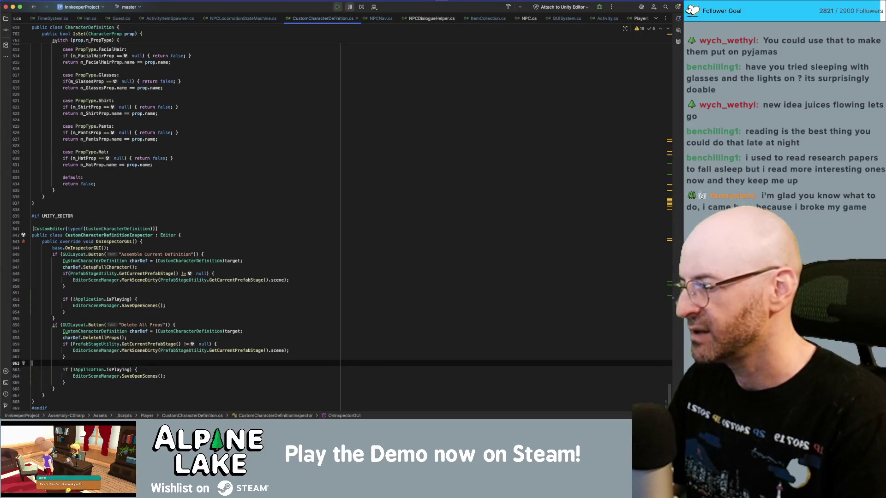
key(Up)
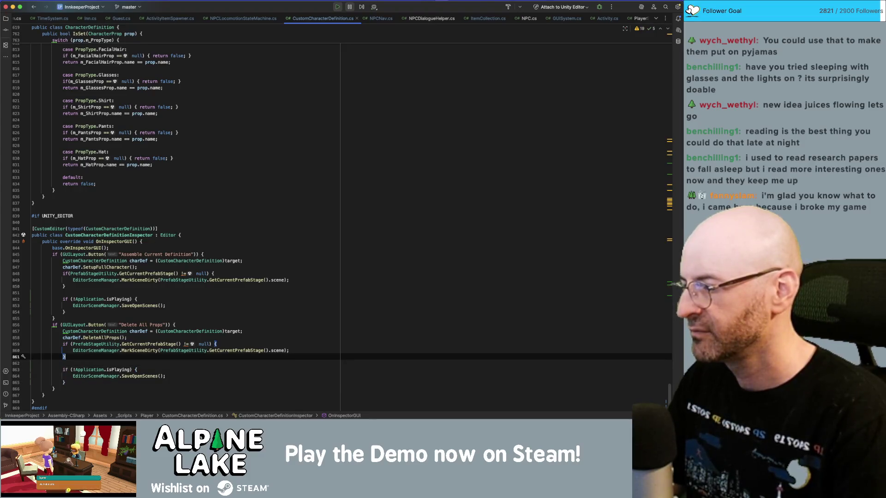
key(Down)
key(Down)
key(Up)
key(Up)
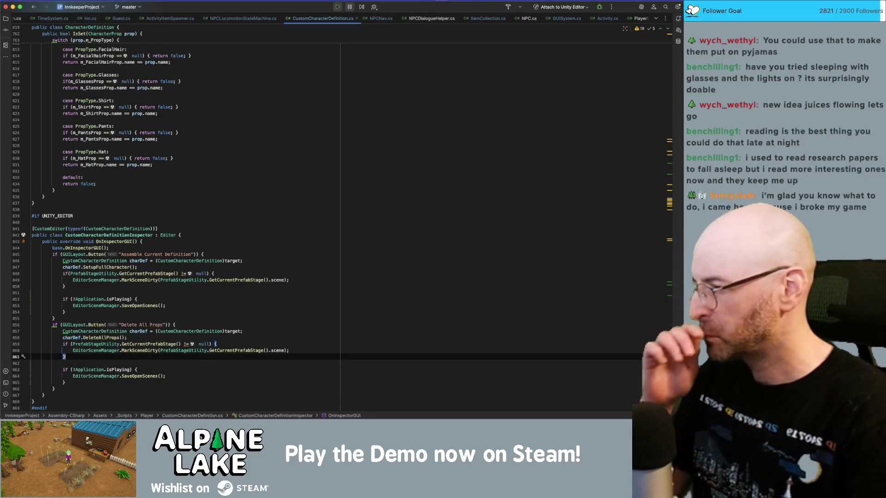
key(Down)
key(Down)
key(alt+shift+Up)
key(alt+shift+Up)
key(alt+shift+Up)
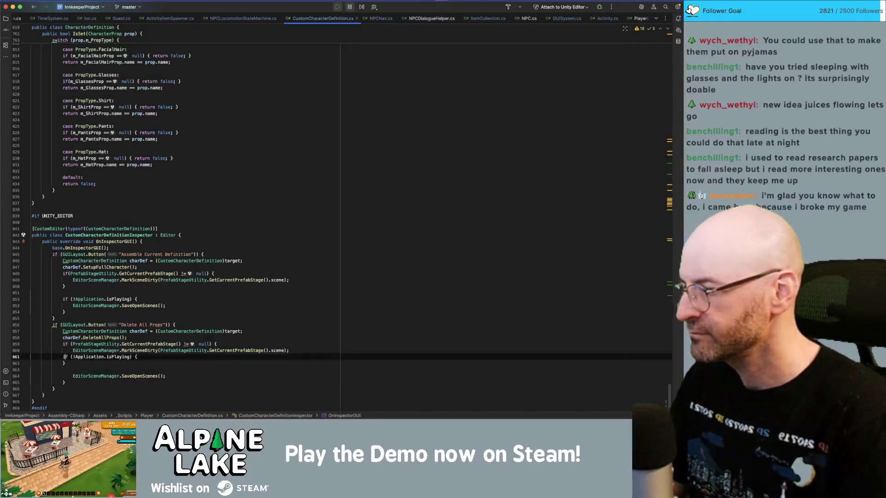
key(Down)
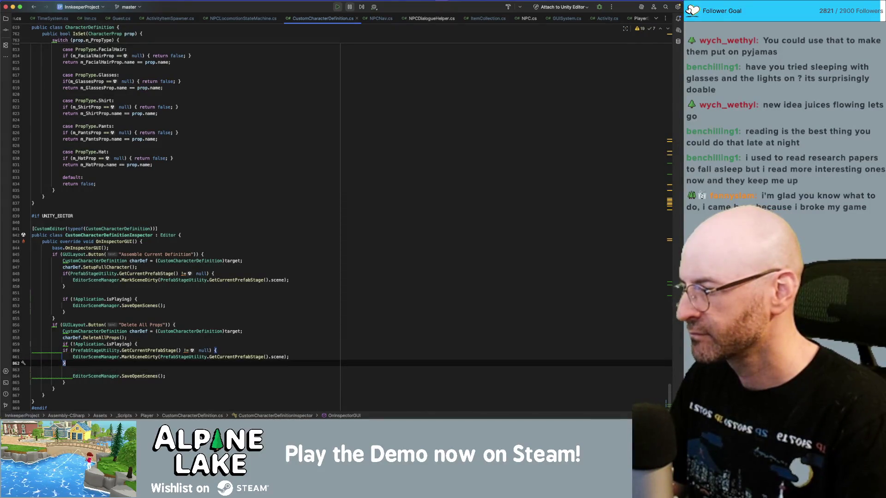
key(shift+Down)
key(shift+Down)
key(shift+Down)
key(Tab)
Extend the Assemble button's not-playing condition to cover its PrefabStage check too.
click(72, 332)
key(Up)
key(Up)
key(Up)
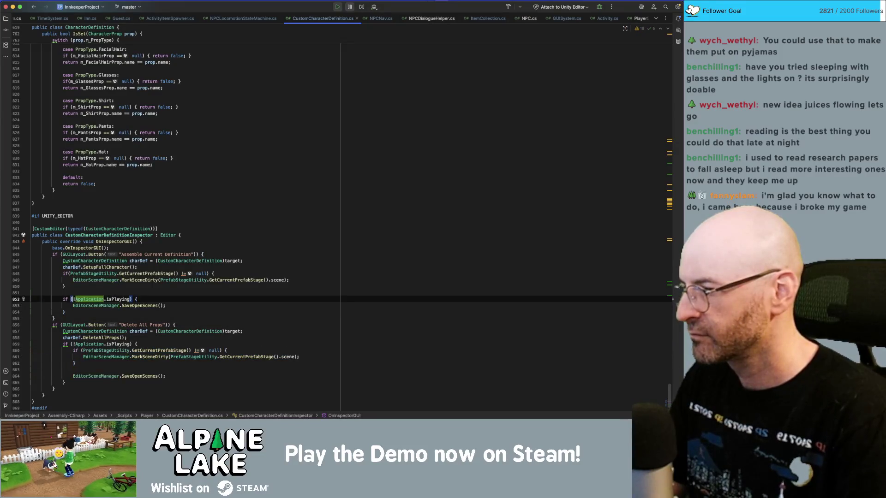
key(alt+shift+Up)
key(alt+shift+Up)
key(alt+shift+Up)
key(Down)
key(shift+Down)
key(shift+Down)
key(shift+Down)
key(Tab)
click(73, 305)
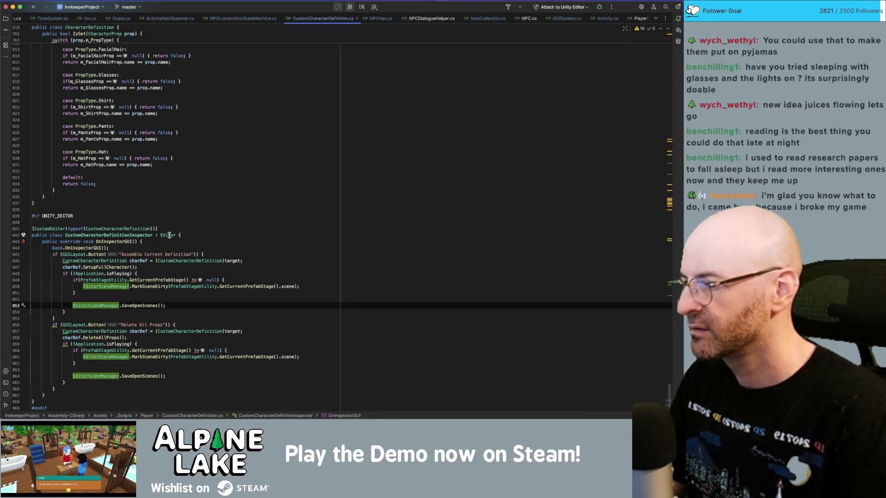
key(super+Tab)
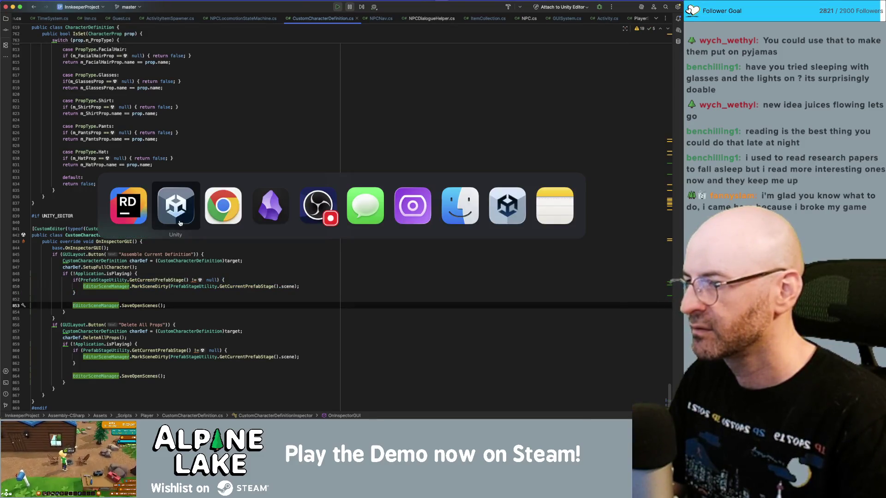
Stop play mode, let the edited scripts recompile, and start play mode again.
click(179, 223)
click(336, 18)
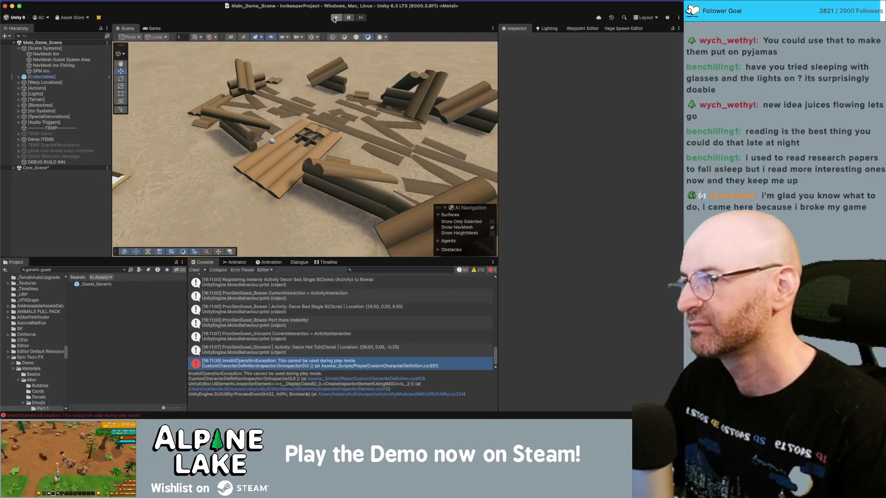
click(336, 17)
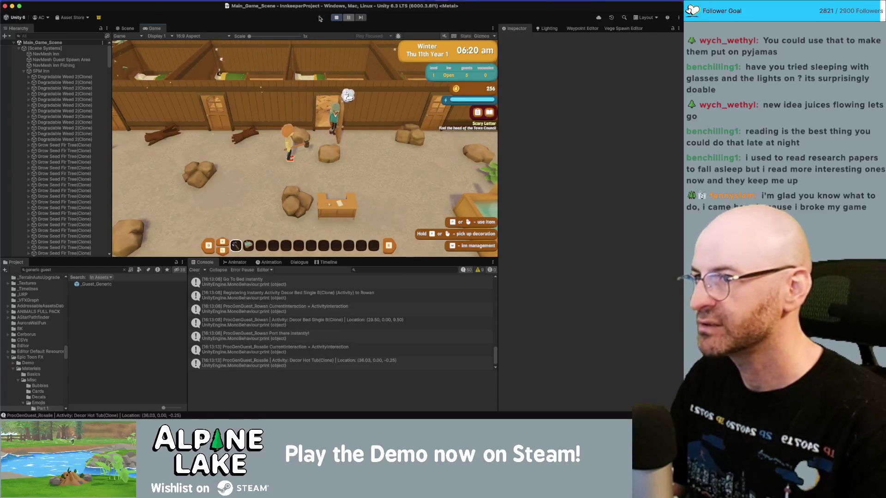
Pause the game and reassemble ProcGenGuest_Rosalie's NPC Visuals character definition.
click(348, 17)
click(127, 28)
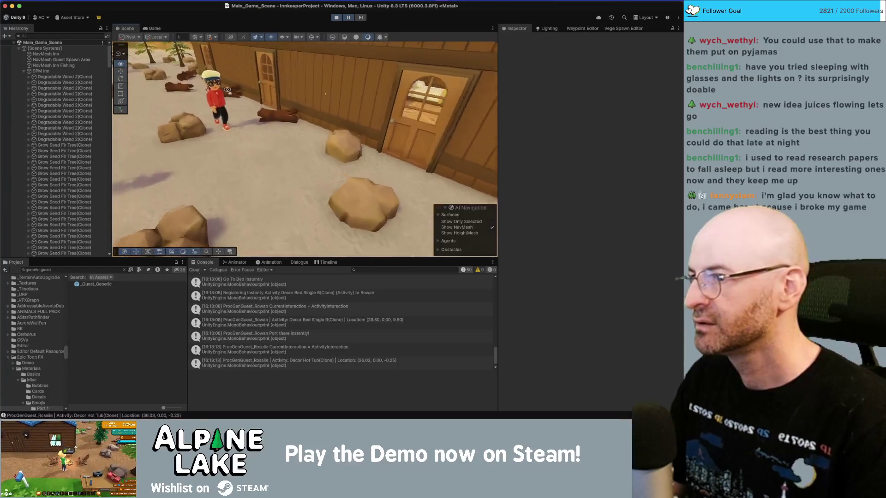
click(207, 95)
click(71, 146)
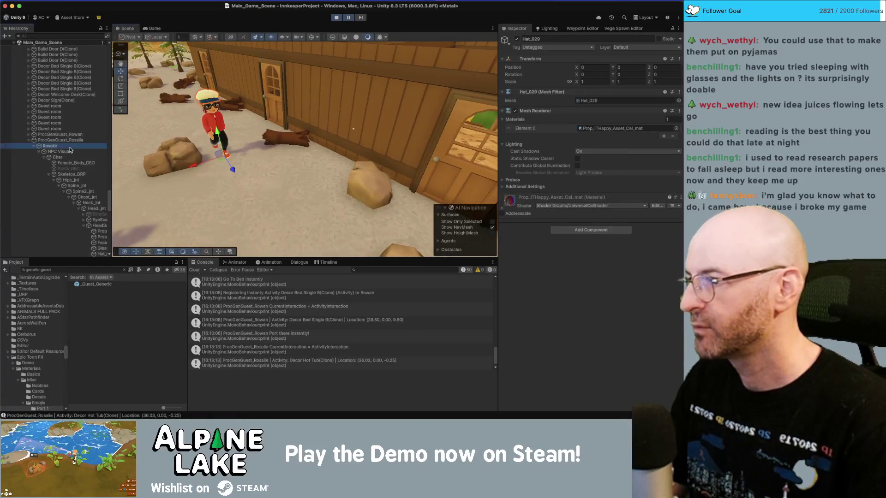
click(70, 151)
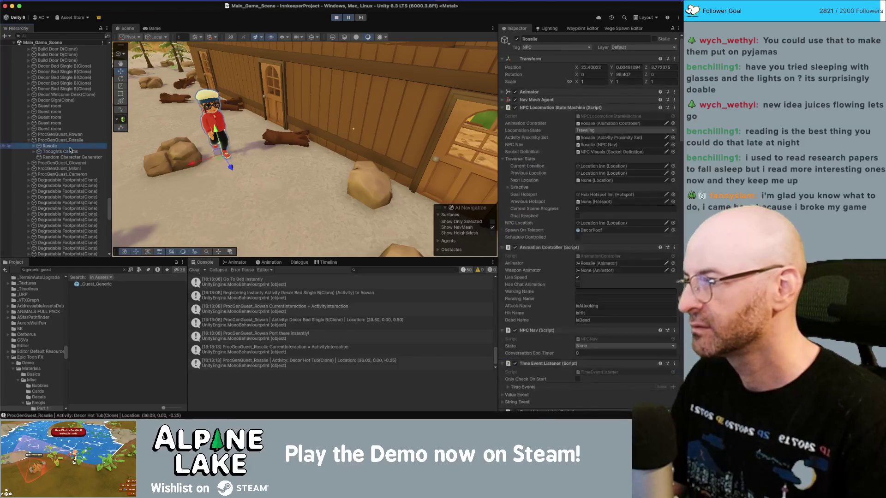
key(Left)
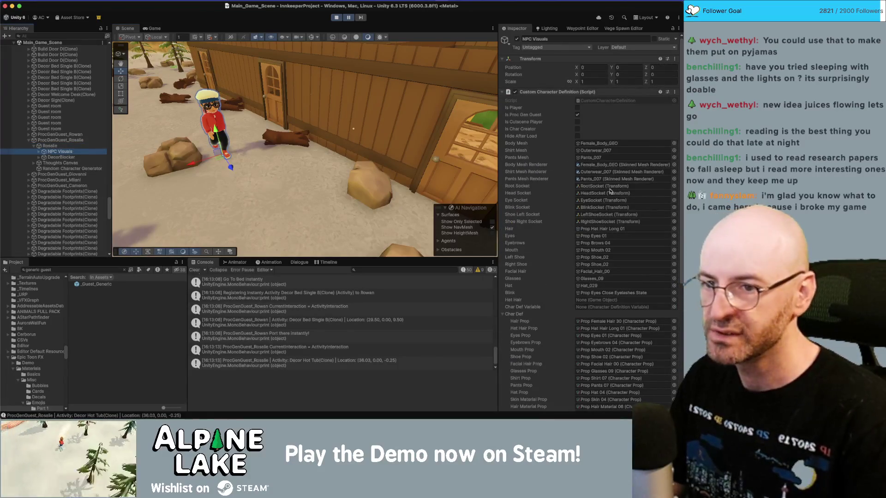
scroll(604, 230, down, 5)
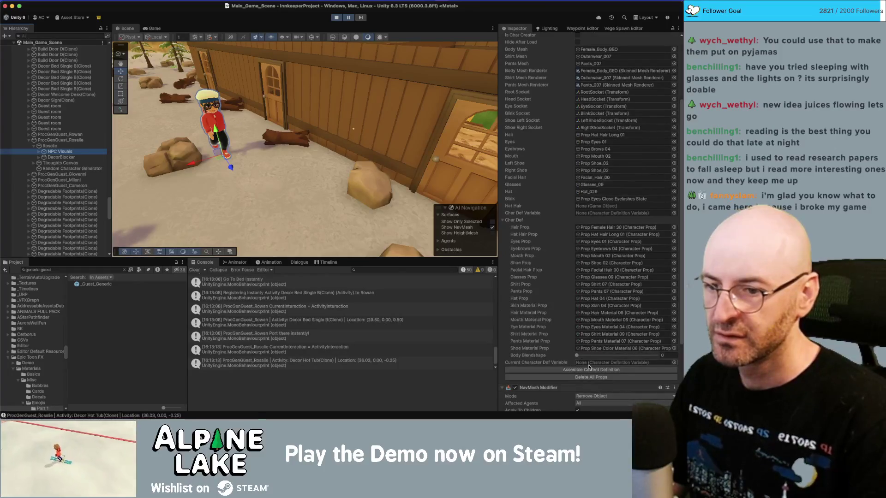
click(589, 369)
Fly the Scene camera to Rosalie's face and open the Hat Prop object picker.
drag(284, 46, 234, 43)
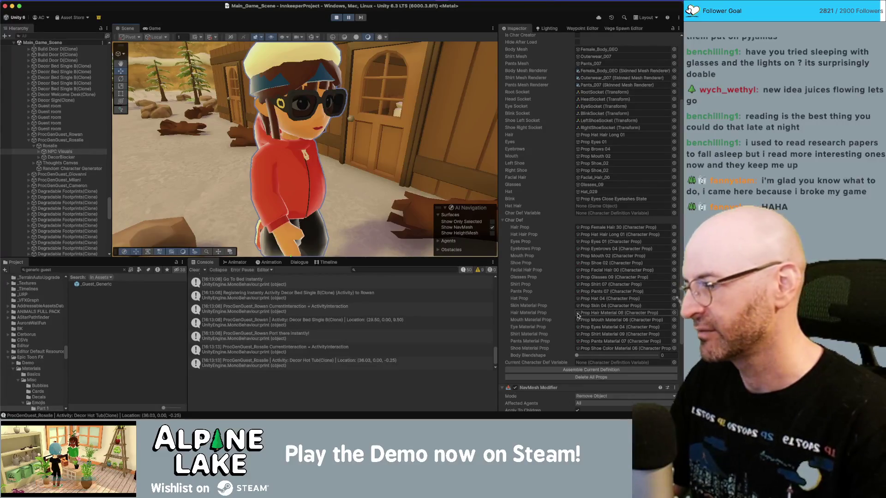
mouse_move(465, 170)
mouse_down()
mouse_move(352, 109)
mouse_move(316, 102)
mouse_up()
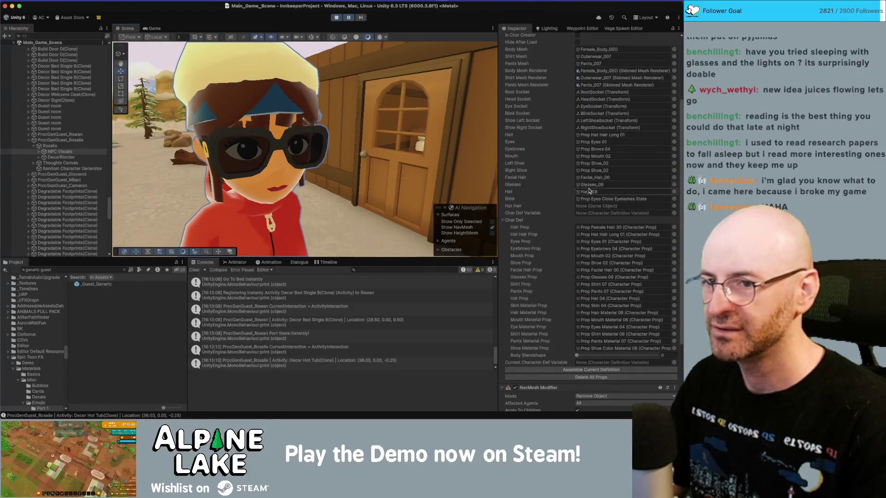
click(673, 299)
text(none)
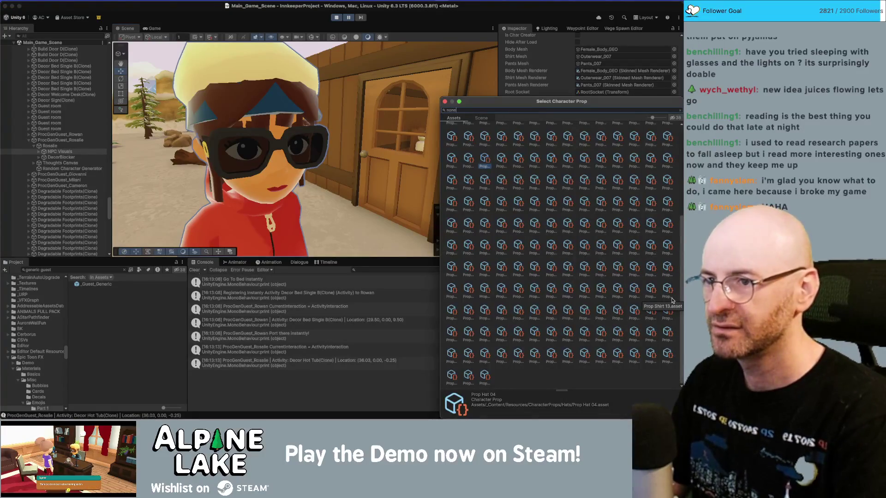
Set Rosalie's hat prop to None, reassemble her, and select her glasses.
key(Return)
click(610, 371)
click(609, 370)
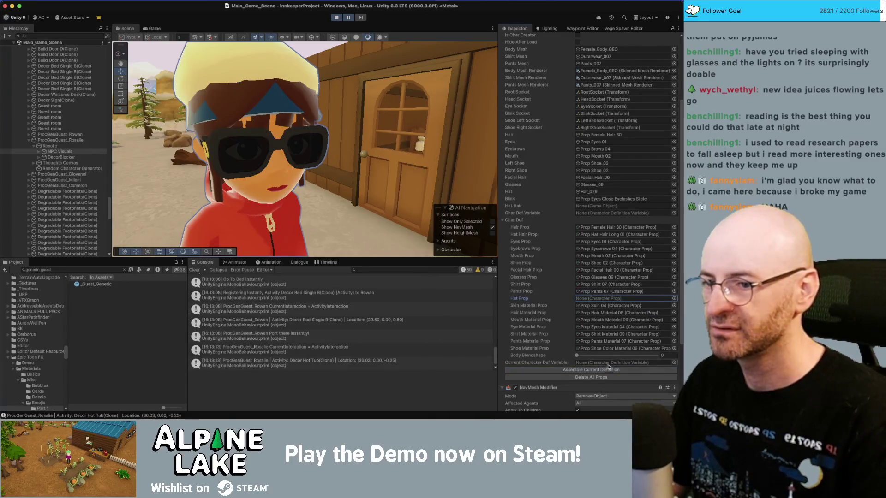
mouse_move(392, 196)
mouse_down()
mouse_move(424, 186)
mouse_move(341, 154)
mouse_up()
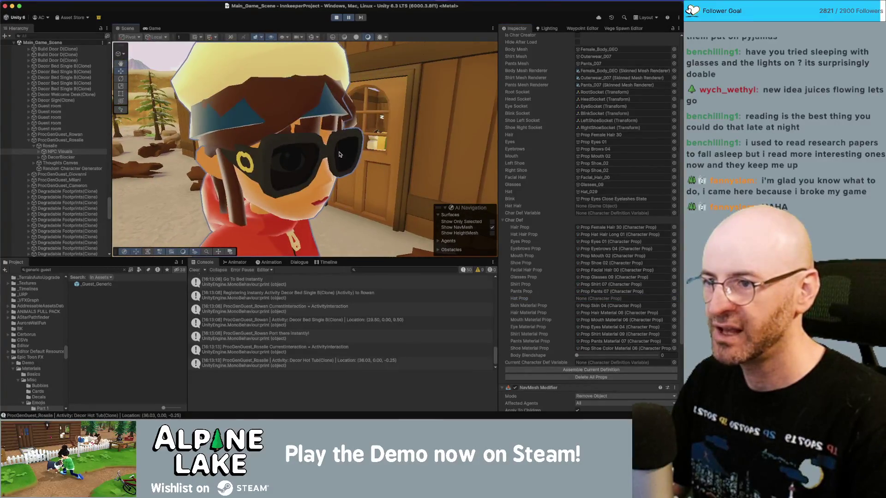
click(342, 154)
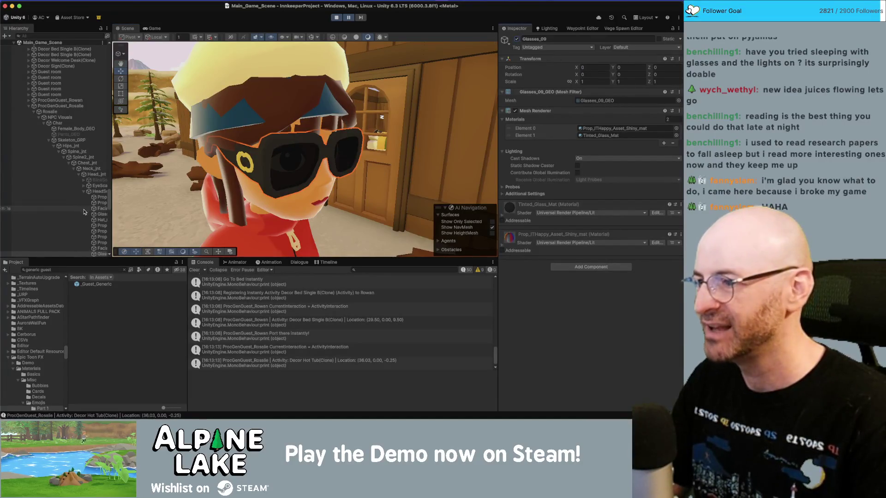
Widen the hierarchy and reselect Rosalie's NPC Visuals object.
drag(111, 212, 142, 209)
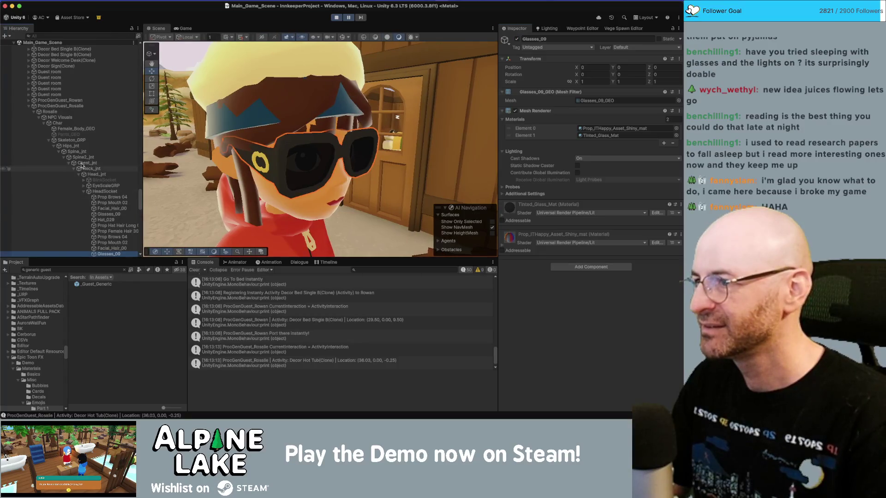
click(78, 118)
scroll(599, 238, down, 5)
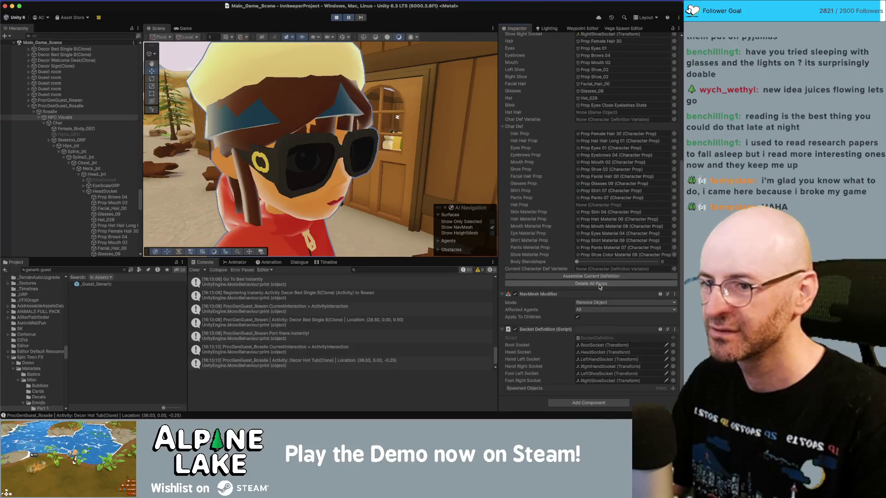
mouse_move(424, 198)
mouse_down()
mouse_move(396, 184)
mouse_move(430, 200)
mouse_up()
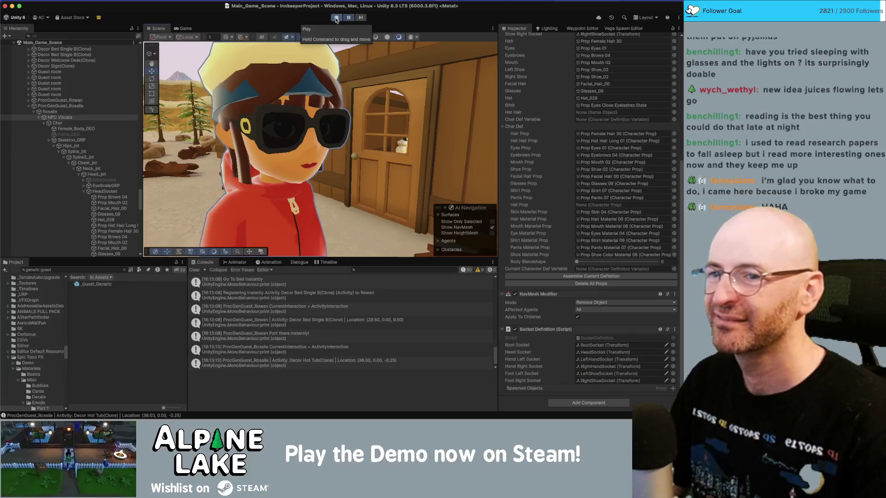
scroll(596, 216, up, 5)
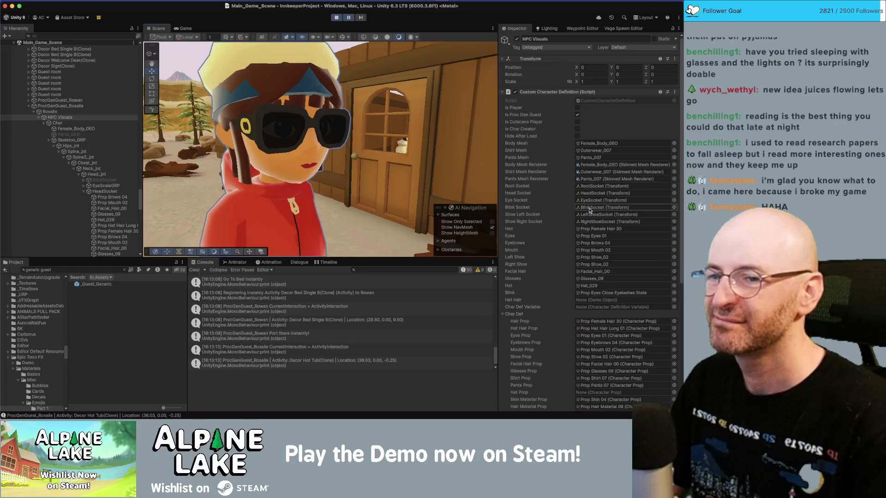
Open CustomCharacterDefinition in Rider, ping the eyebrow and shoe prop fields, then exit play mode.
double_click(594, 100)
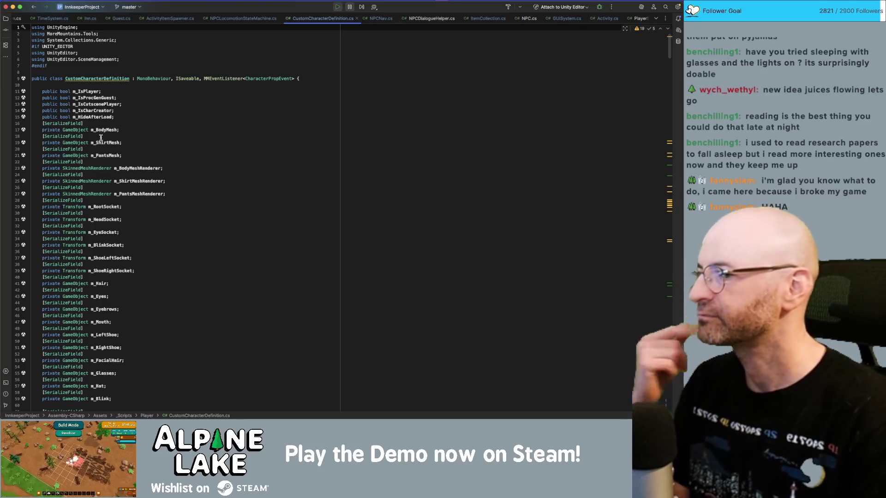
key(super+Tab)
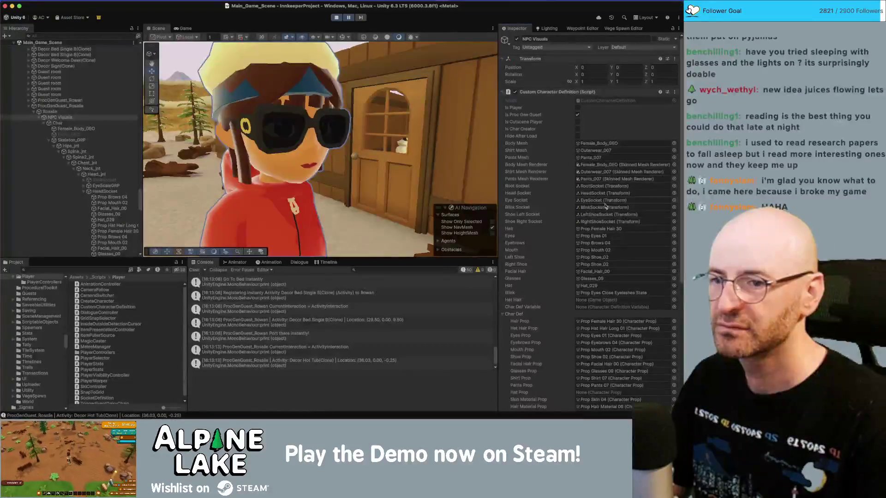
click(594, 235)
click(592, 243)
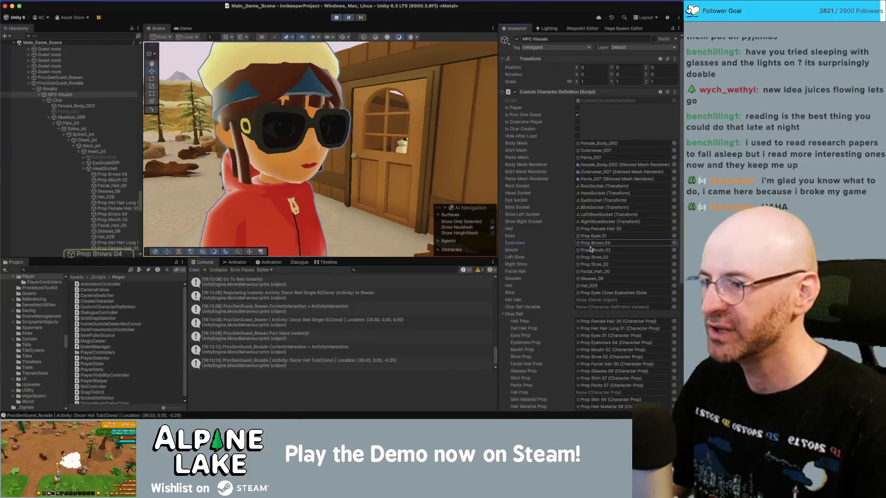
click(590, 250)
click(591, 257)
click(590, 264)
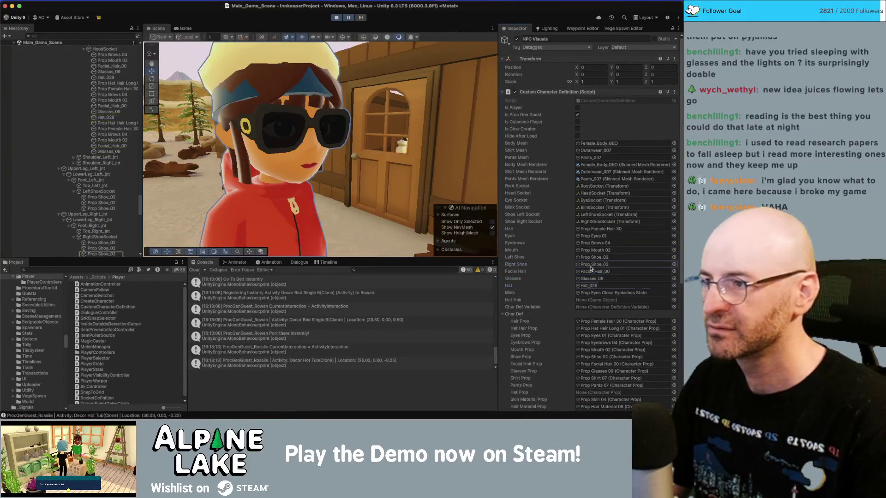
click(336, 18)
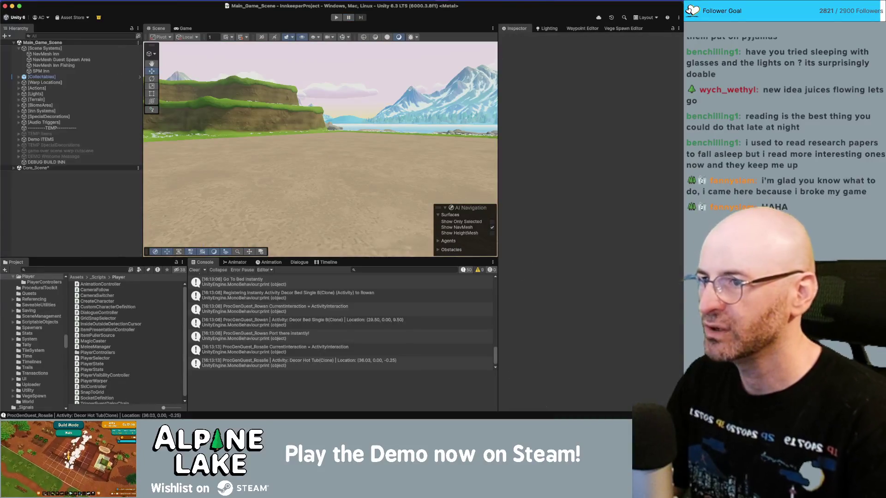
Enter play mode, glance at Rider, and return to the Unity editor.
click(335, 18)
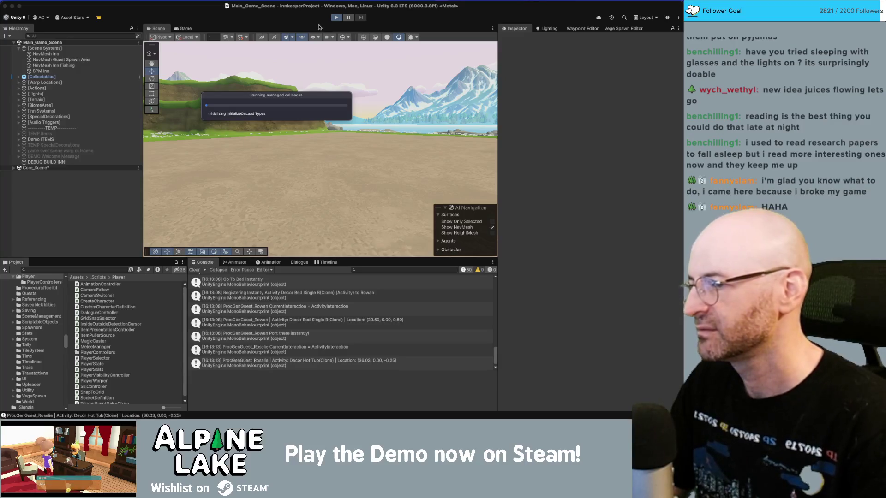
key(super+Tab)
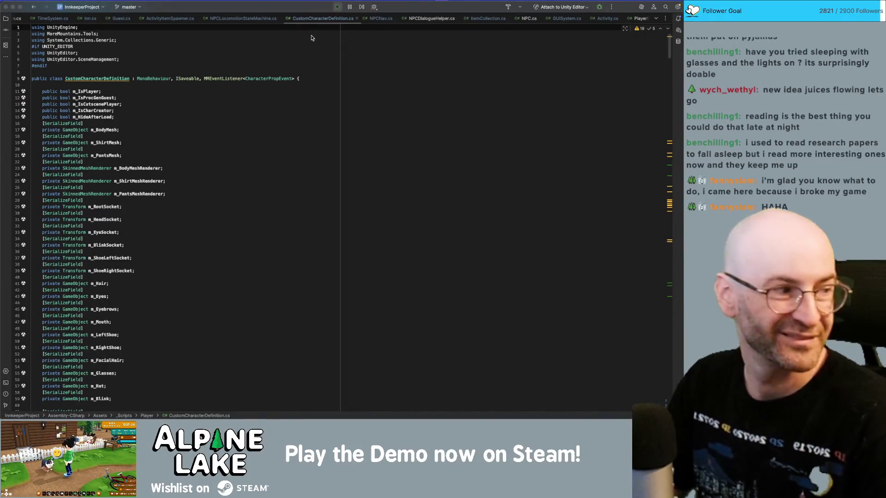
key(super+Tab)
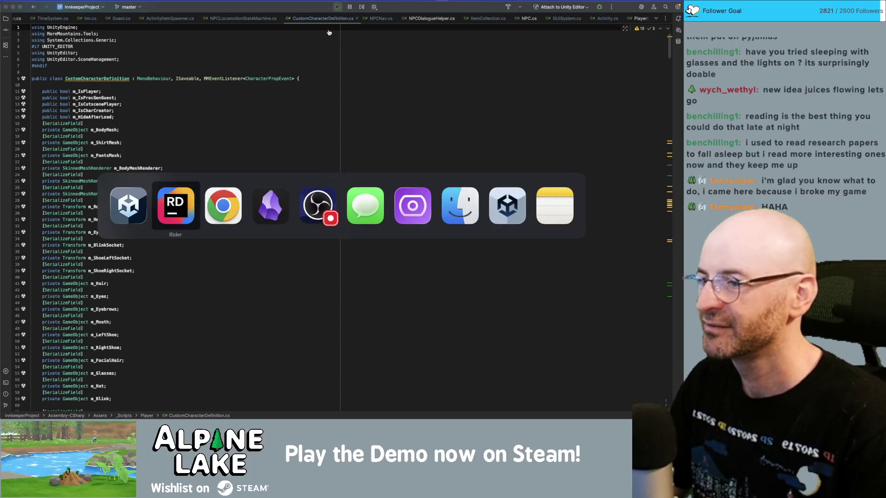
key(super+Tab)
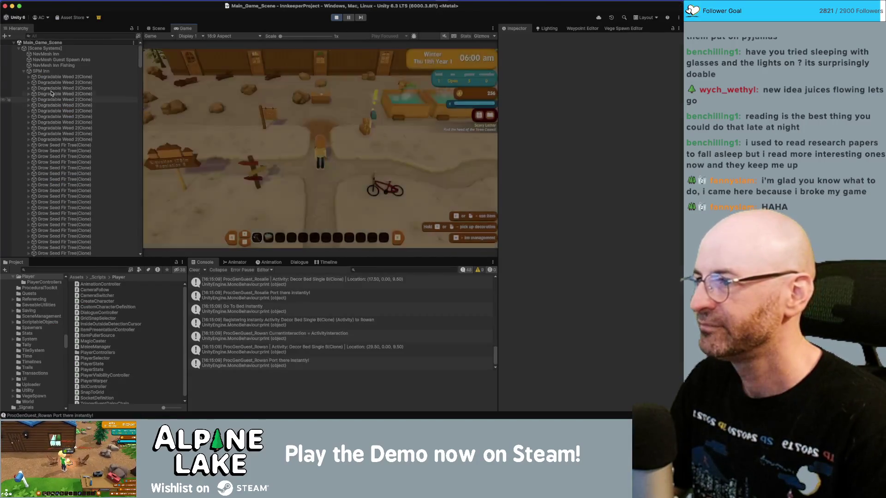
Select ProcGenGuest_Giovanni's character and frame him asleep in bed in the Scene view.
scroll(58, 108, down, 15)
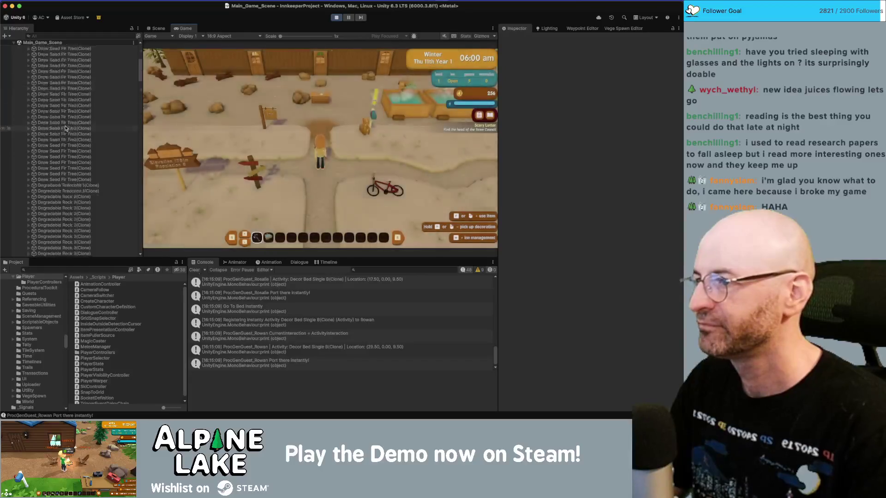
scroll(66, 129, down, 10)
scroll(66, 138, down, 5)
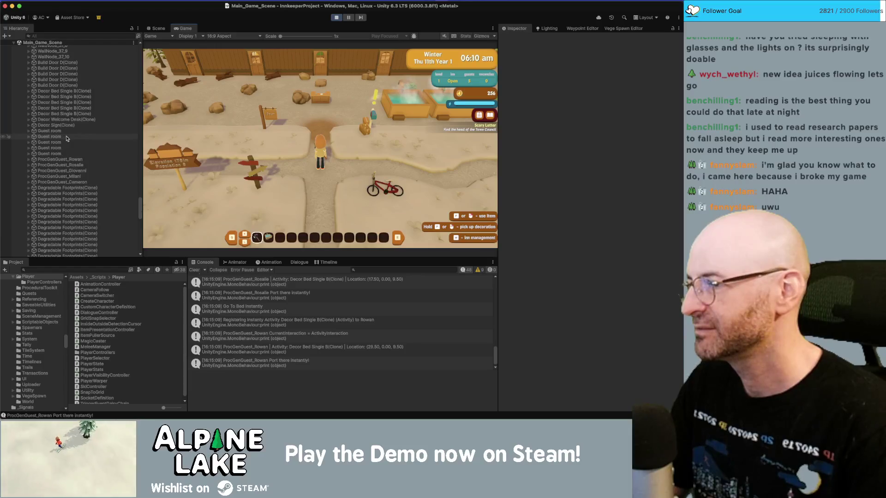
scroll(72, 129, down, 5)
click(108, 169)
key(Right)
key(Down)
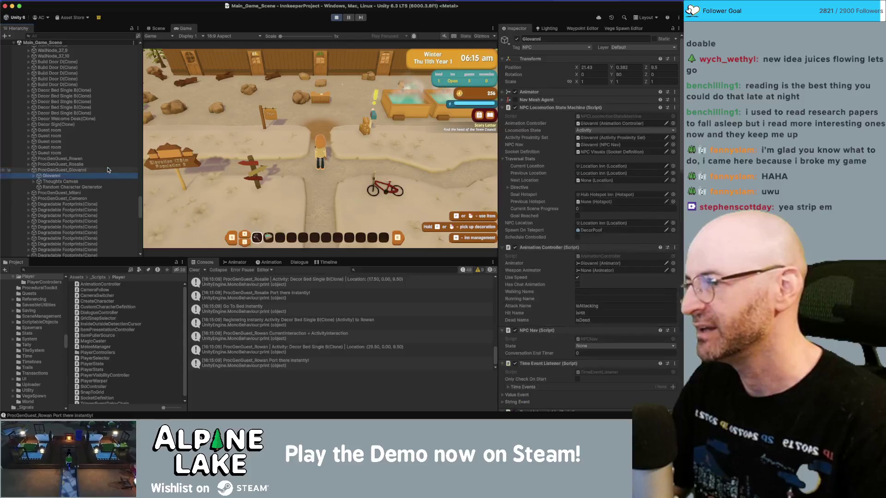
click(158, 29)
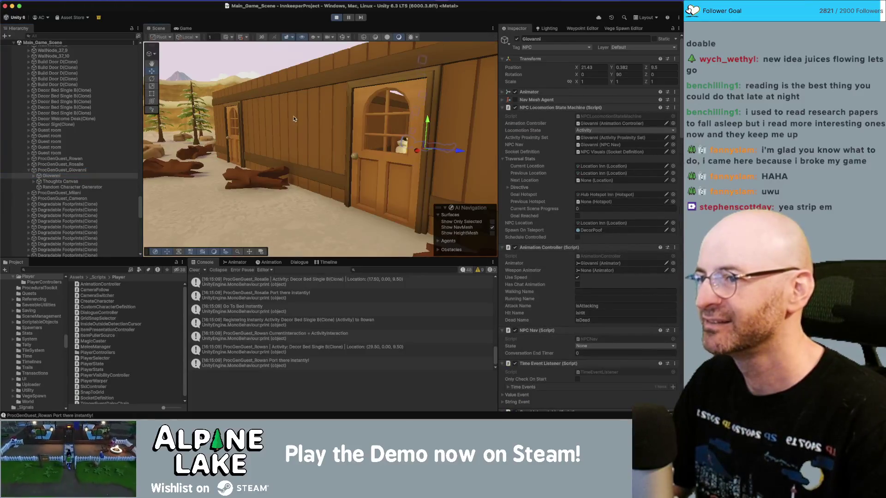
key(f)
mouse_move(293, 119)
mouse_down()
mouse_move(324, 186)
mouse_move(330, 154)
mouse_up()
scroll(324, 187, down, 10)
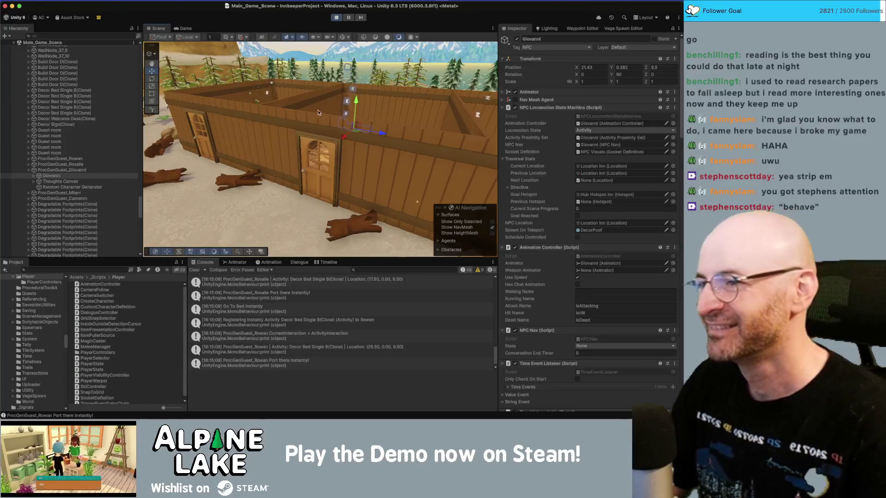
key(f)
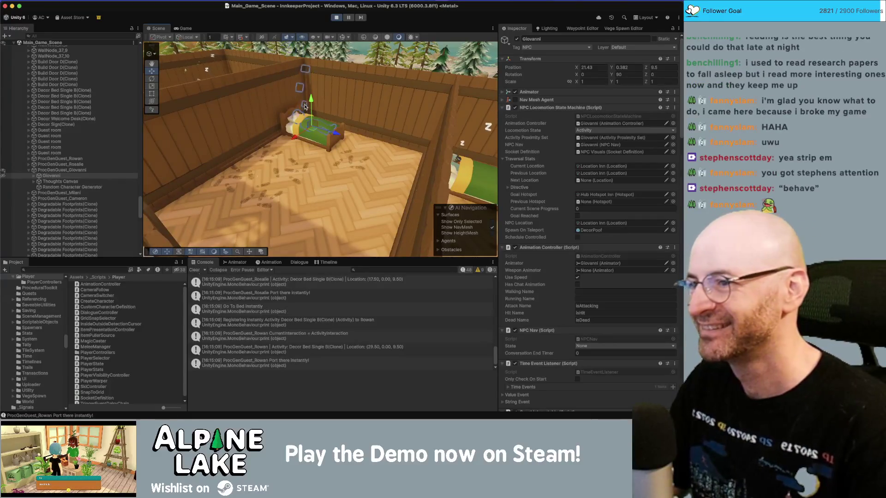
Walk the player left in the Game view, then pause and reframe Giovanni toward the inn door.
click(185, 28)
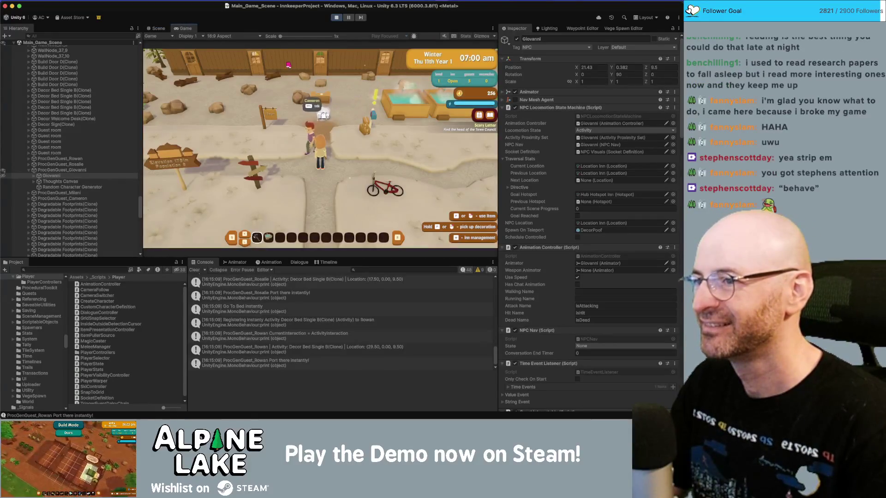
key(a)
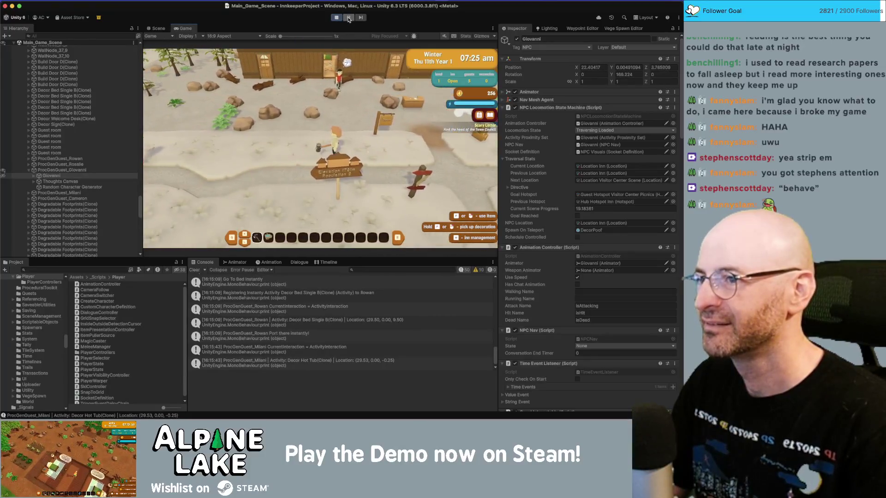
click(348, 19)
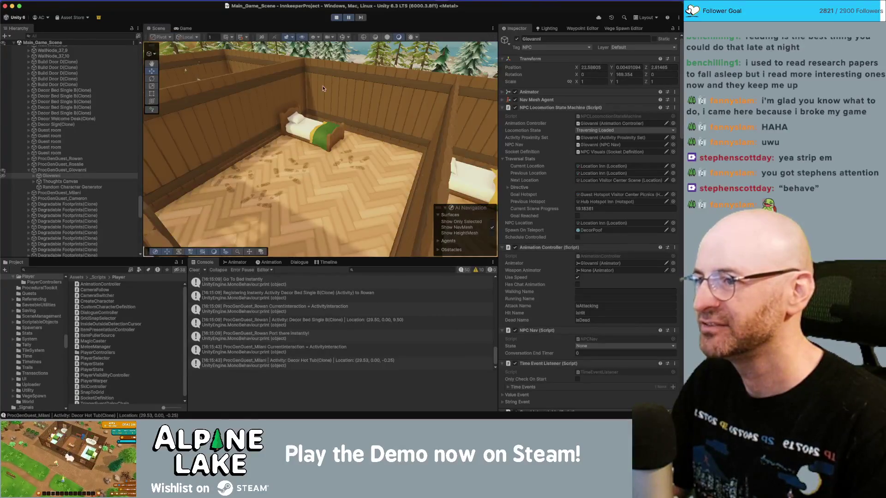
key(f)
scroll(461, 88, down, 5)
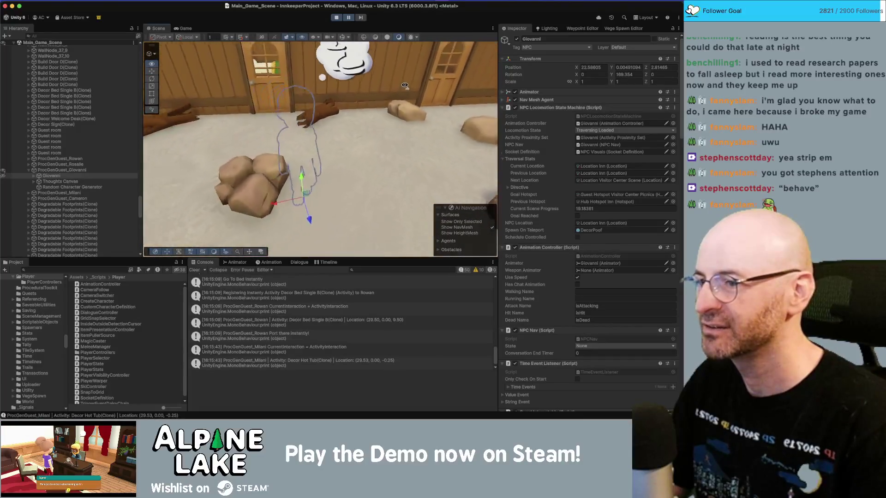
drag(482, 86, 395, 89)
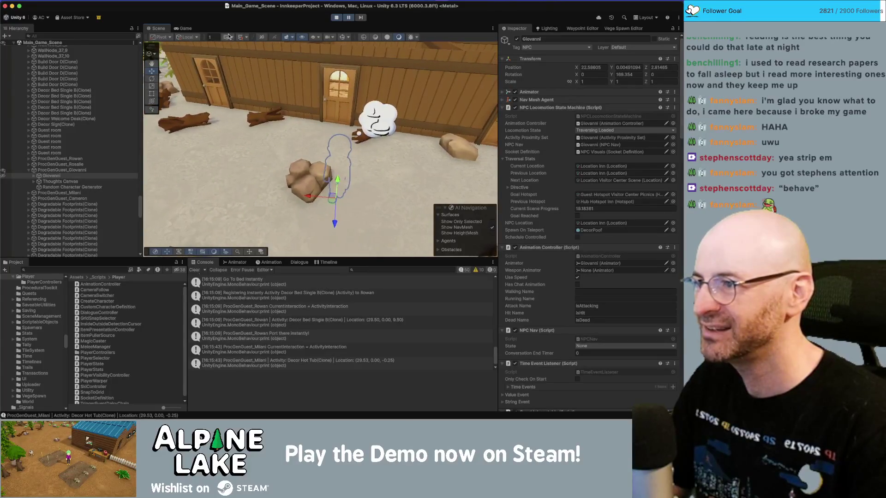
Run the game briefly, pause again, and inspect the yard beside Giovanni in the Scene view.
click(70, 164)
click(68, 176)
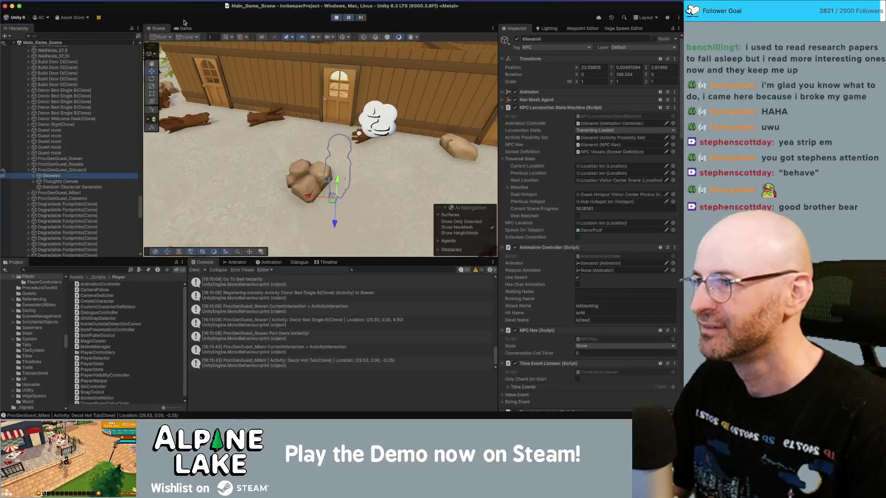
click(185, 28)
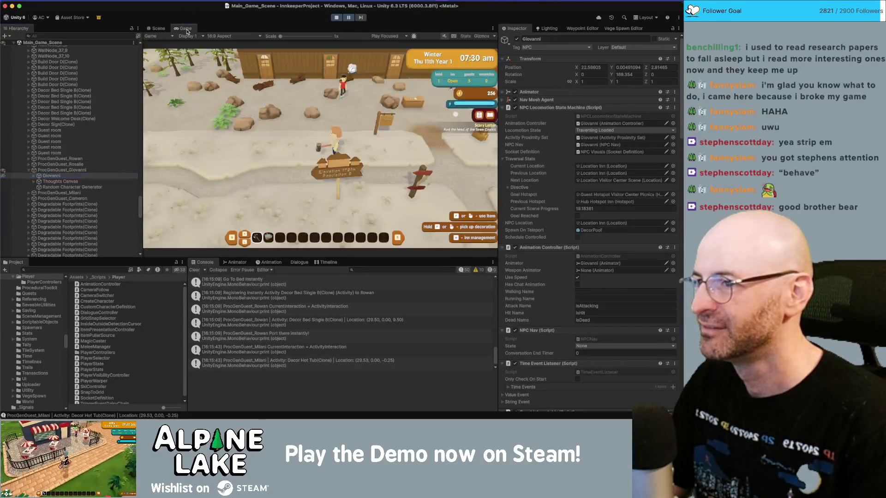
click(348, 17)
click(159, 28)
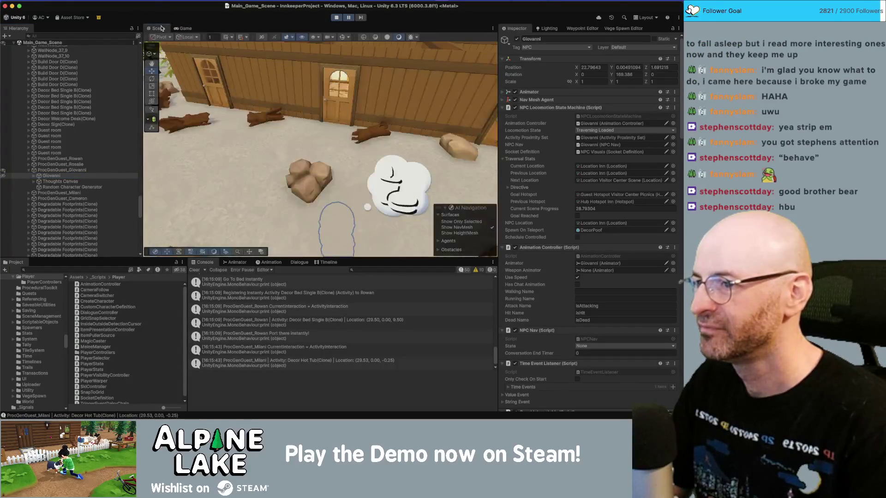
mouse_move(321, 147)
mouse_down()
mouse_move(132, 104)
mouse_move(416, 135)
mouse_move(408, 116)
mouse_move(418, 78)
mouse_up()
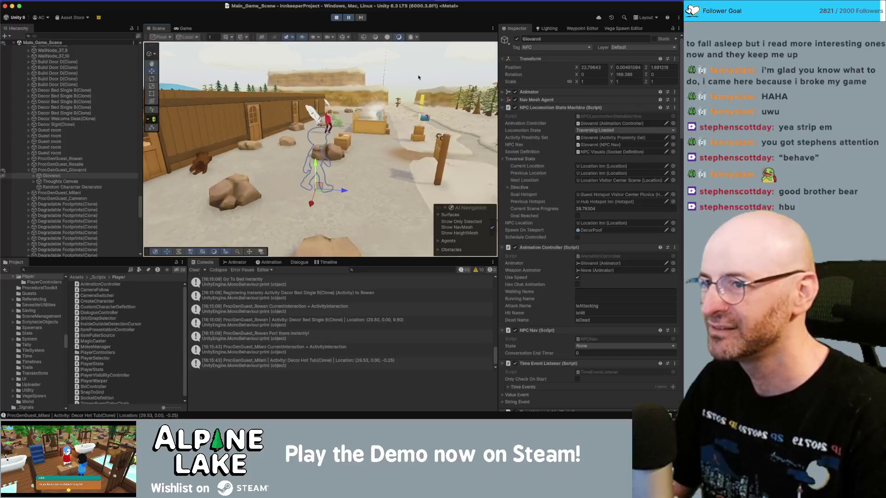
click(418, 76)
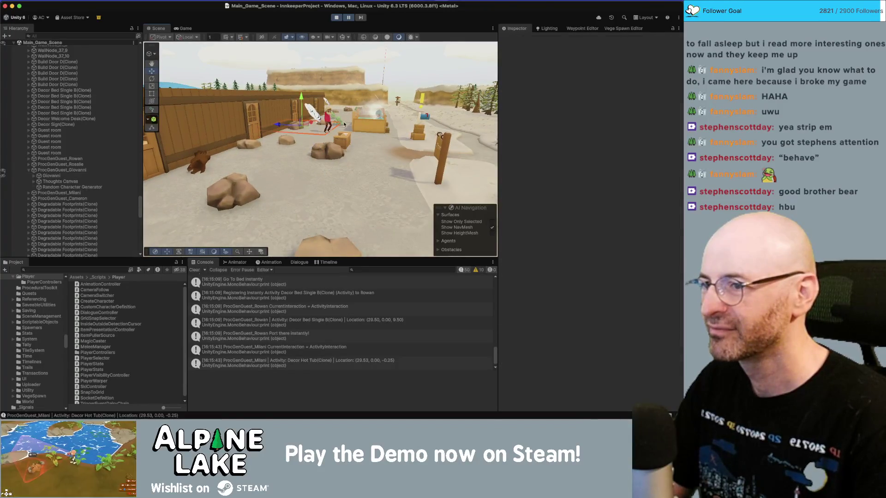
click(349, 127)
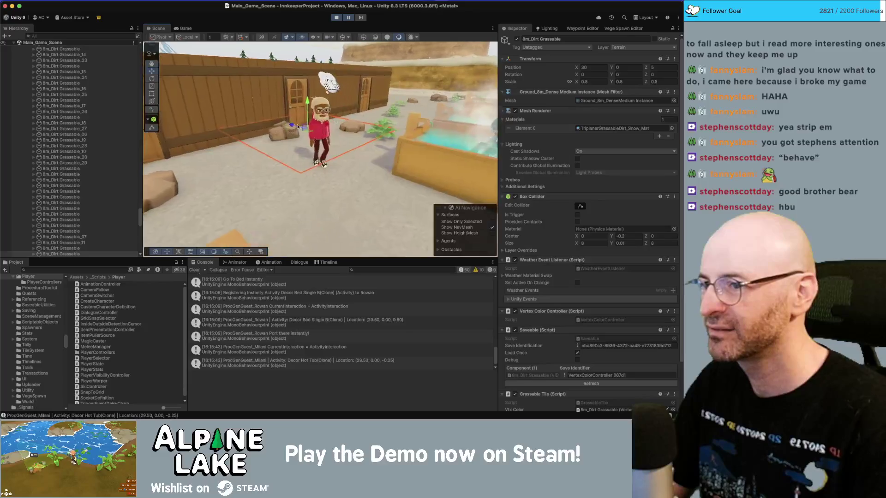
Select the Prop Male Hair 17 prop, then Rowan's NPC Visuals object, and view him closer.
click(313, 107)
scroll(51, 109, up, 8)
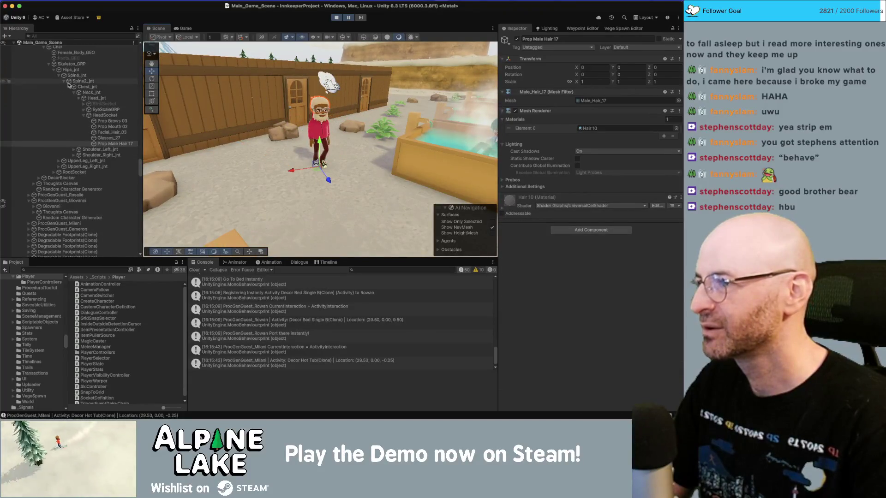
click(60, 82)
key(Left)
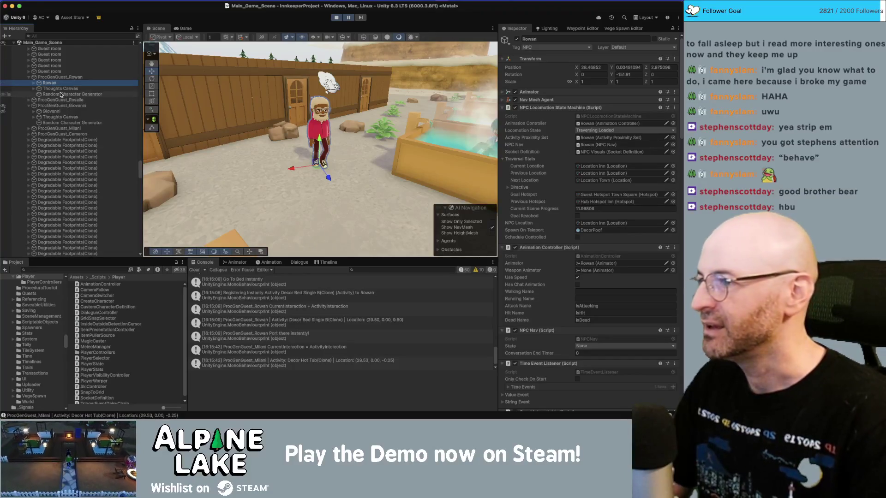
key(Right)
key(Down)
scroll(587, 282, down, 8)
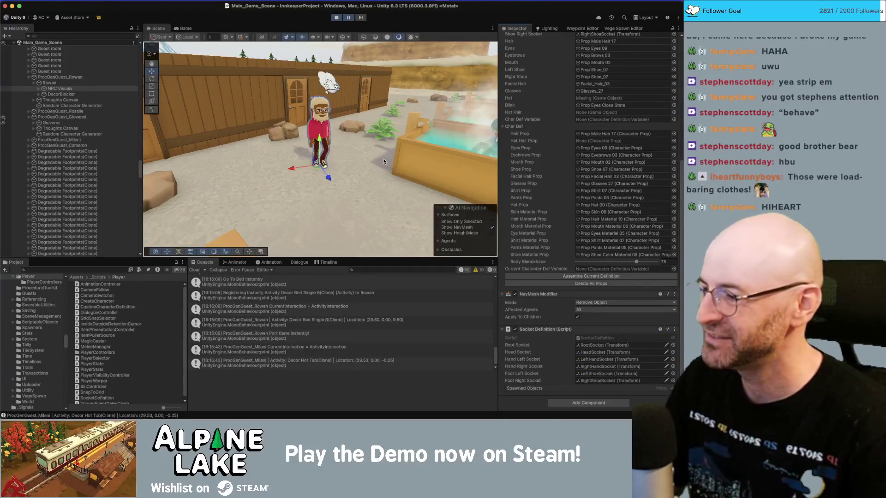
mouse_move(379, 169)
mouse_down()
mouse_move(313, 161)
mouse_move(316, 175)
mouse_up()
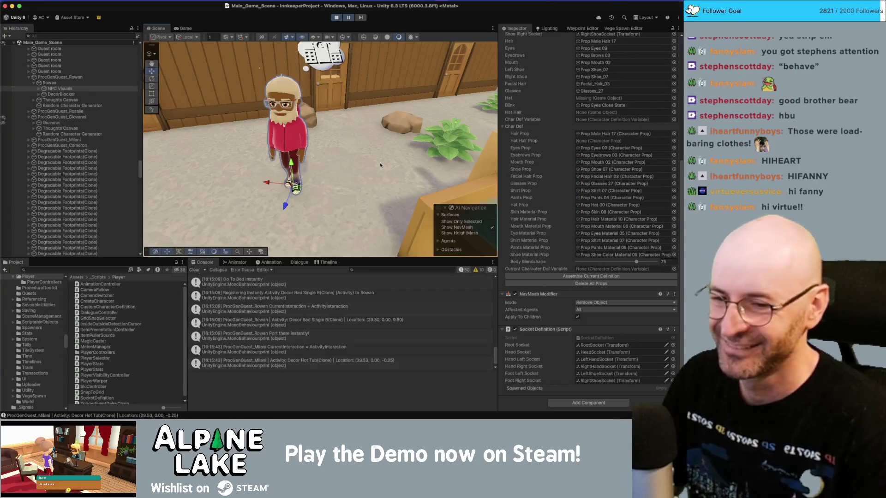
Open the CustomCharacterDefinition script in Rider from the Inspector.
scroll(618, 231, up, 5)
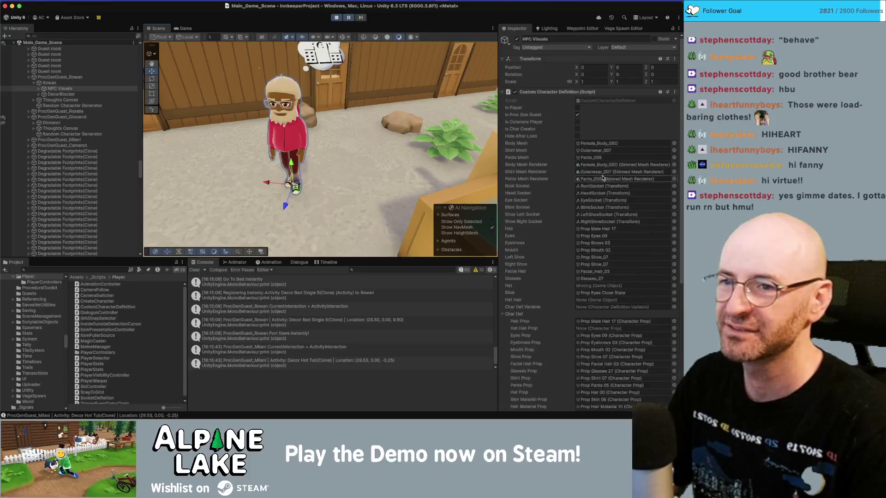
scroll(611, 115, up, 8)
click(594, 102)
double_click(594, 102)
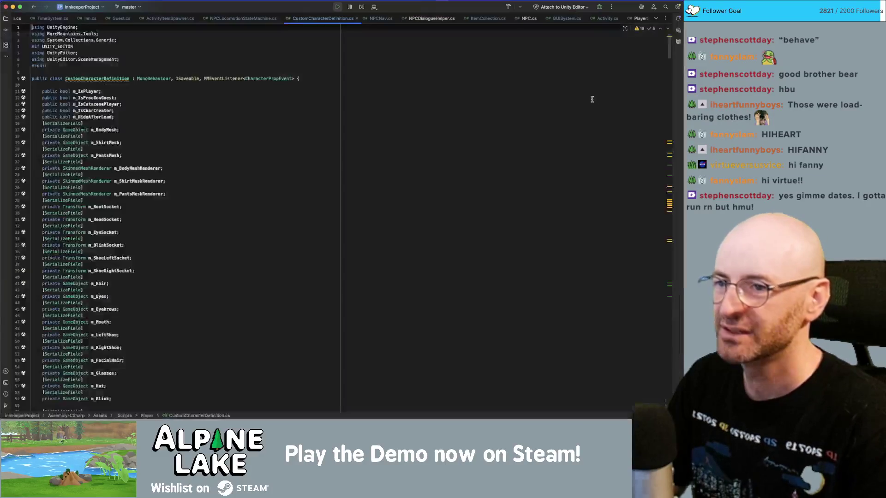
Stop play mode in Unity and bring Rider's code editor forward.
key(super+Tab)
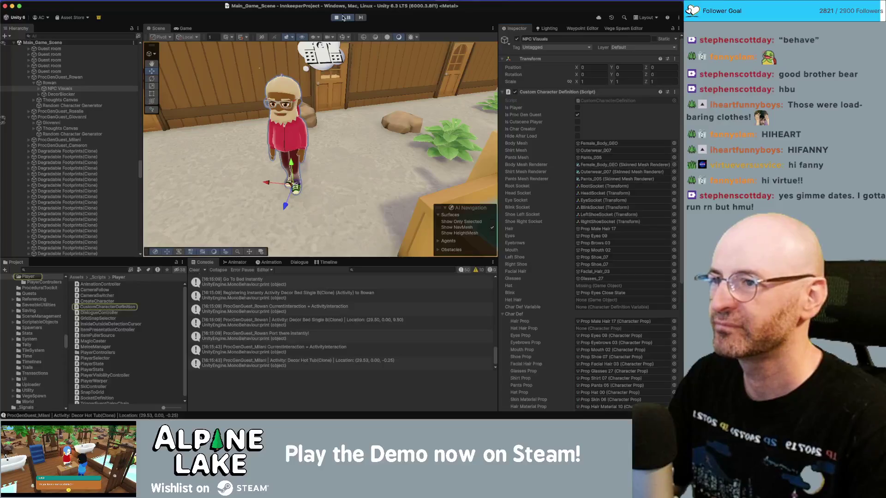
click(341, 18)
key(super+Tab)
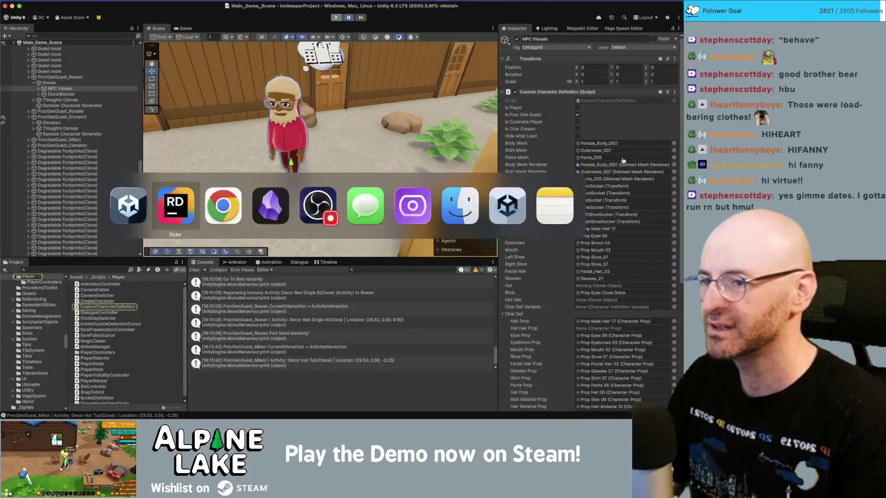
click(176, 205)
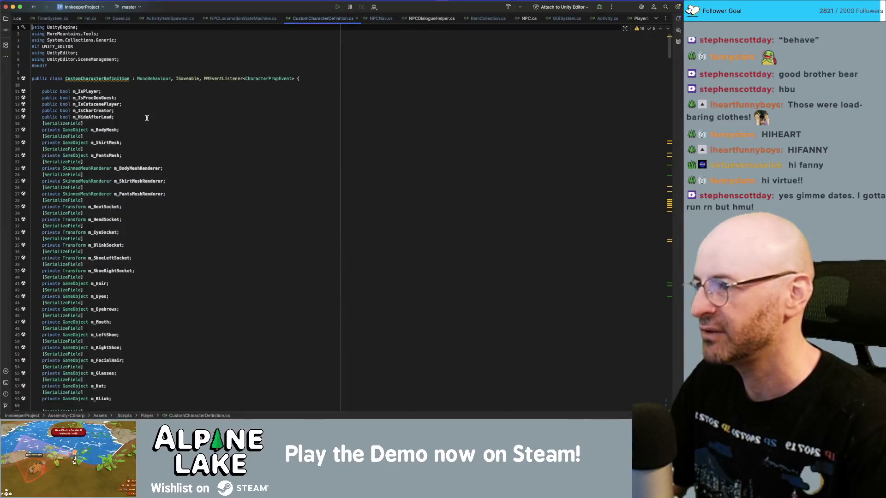
Add a Button attribute above the DeleteAllProps method.
scroll(157, 111, down, 5)
scroll(142, 151, down, 20)
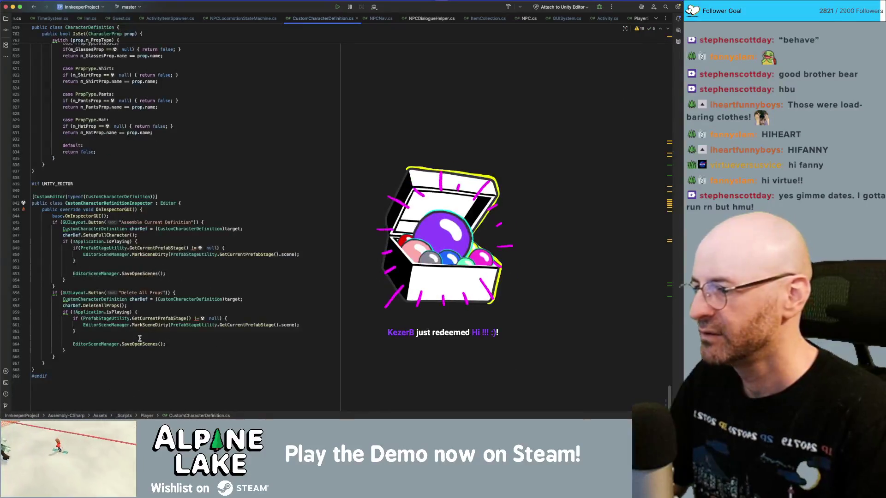
super+click(94, 305)
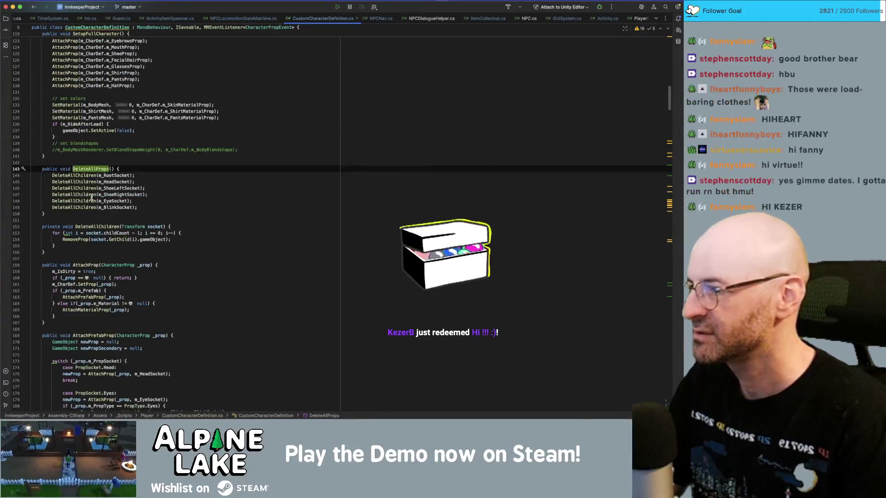
click(84, 175)
mouse_move(94, 178)
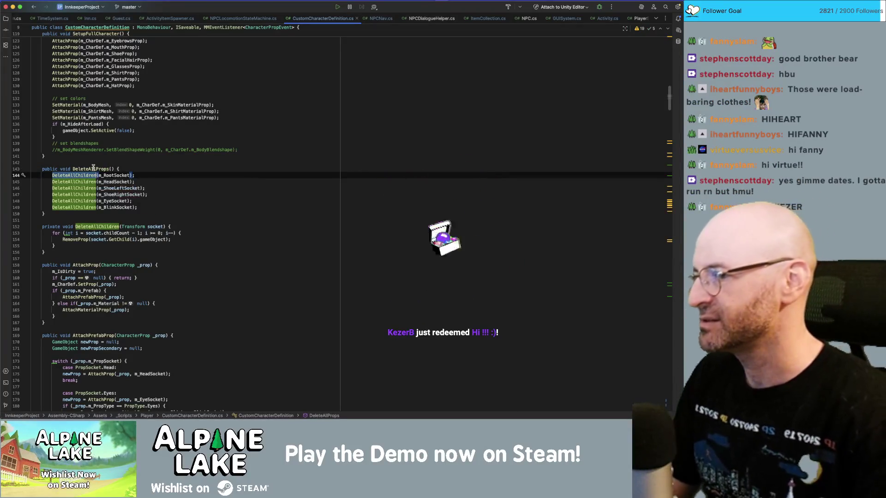
click(44, 163)
key(Return)
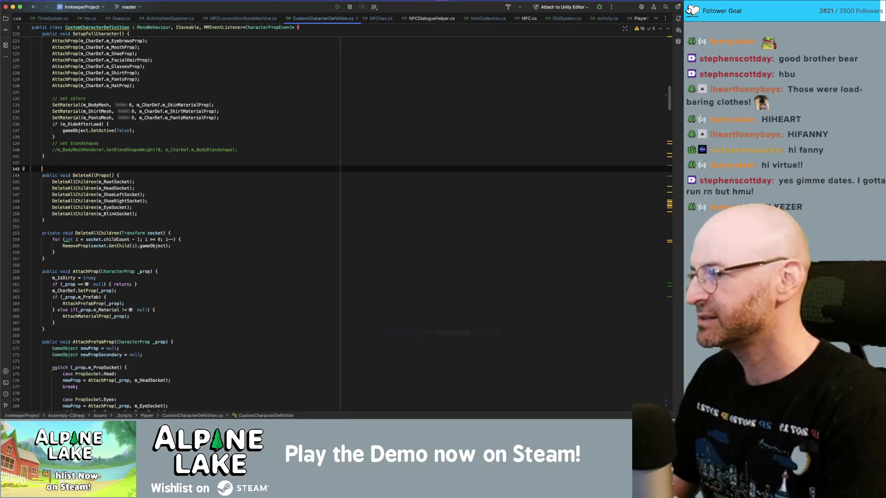
text(Button)
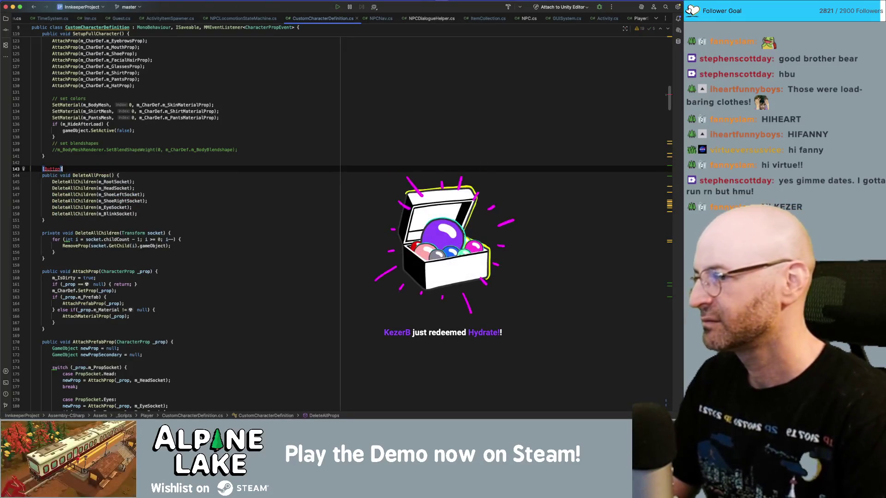
Add 'using Sirenix.OdinInspector;' to the file's imports.
key(super+Home)
click(164, 35)
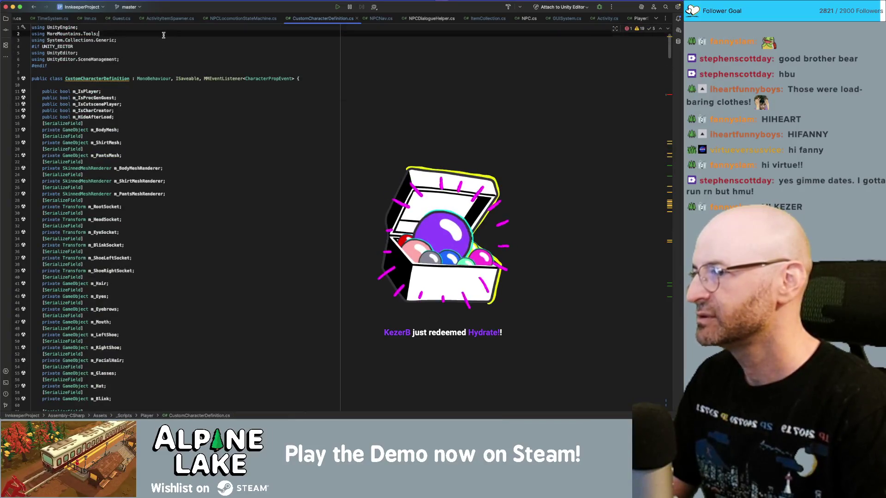
click(164, 41)
key(Return)
text(using )
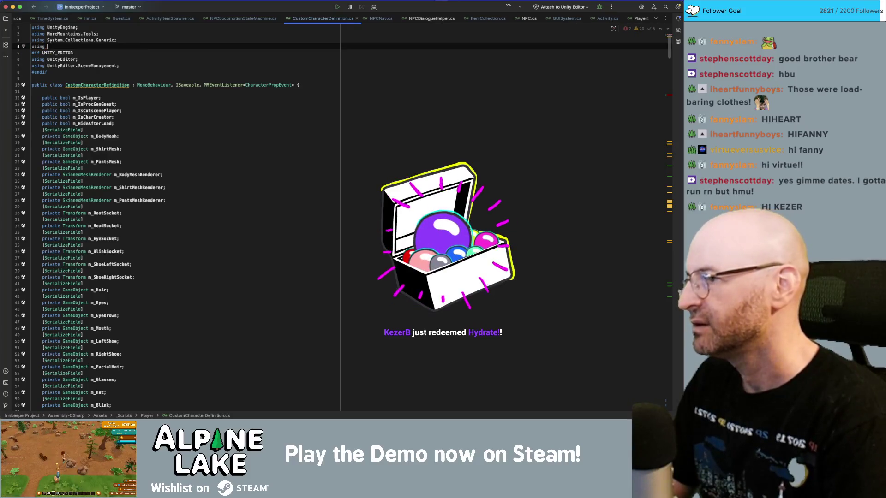
text(Sir)
key(Return)
text(.)
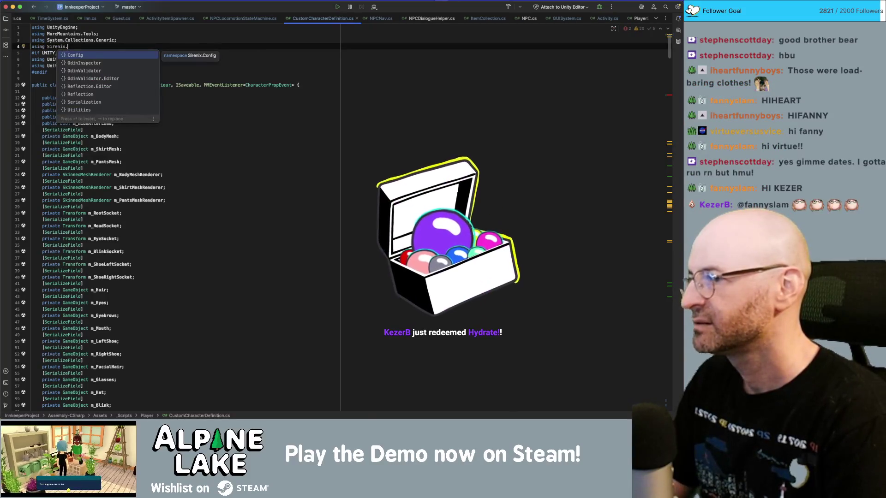
text(OdinIn)
key(Return)
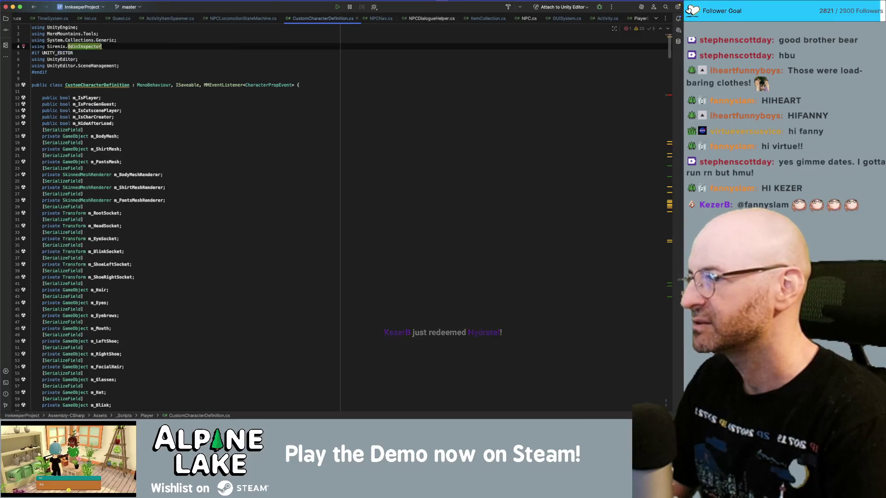
scroll(178, 113, down, 20)
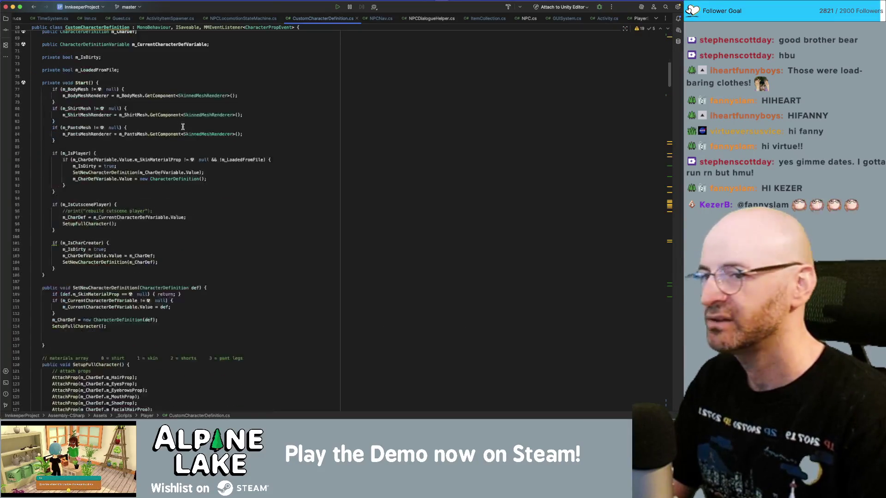
scroll(185, 226, down, 20)
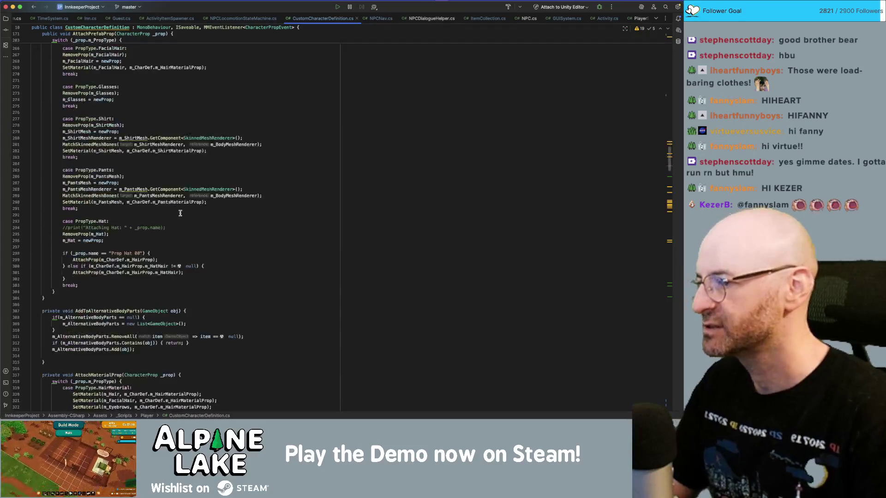
scroll(185, 218, down, 20)
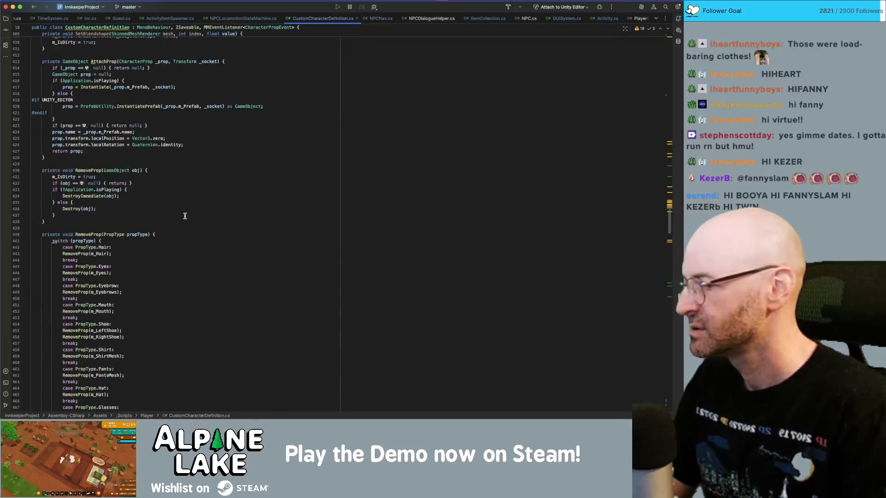
scroll(289, 218, down, 20)
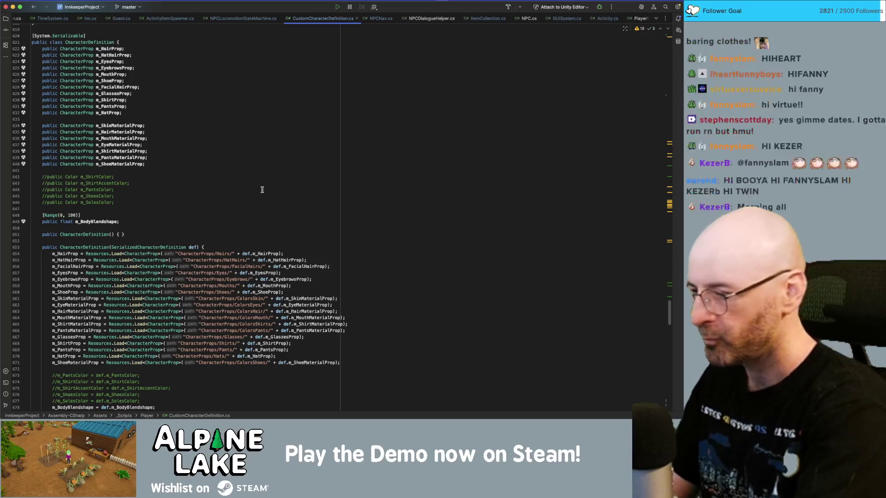
scroll(271, 170, down, 20)
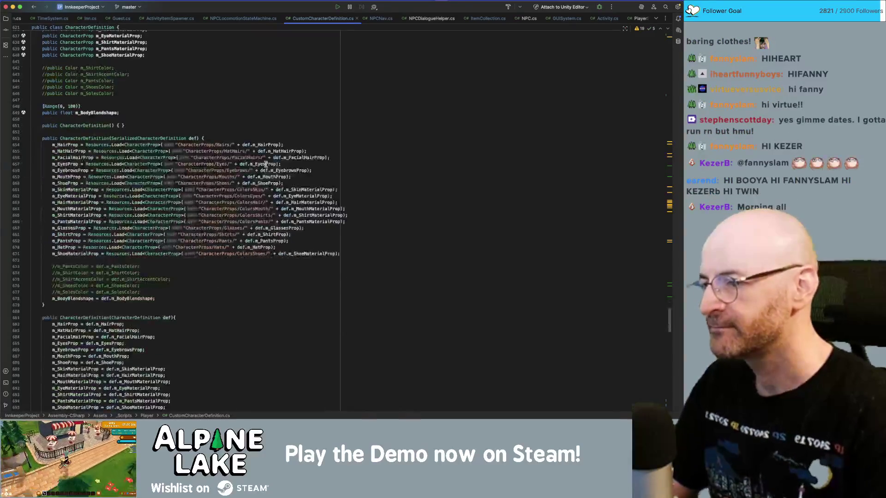
scroll(455, 293, down, 15)
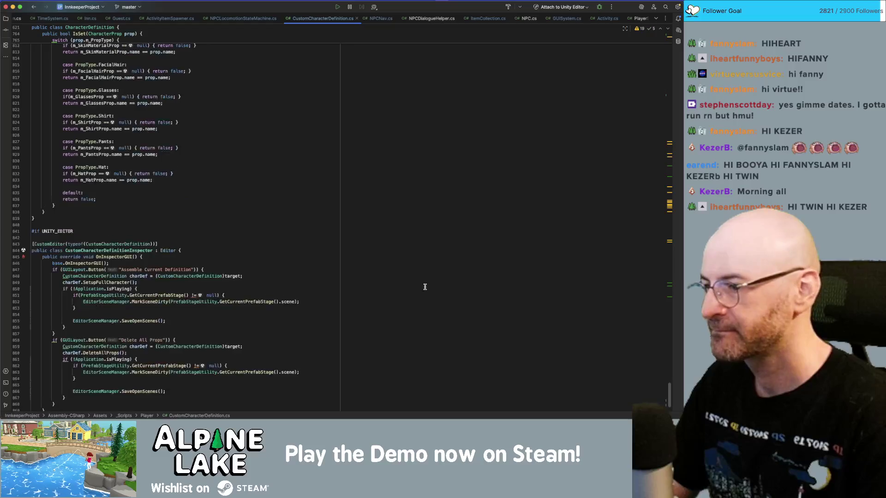
click(129, 338)
click(139, 299)
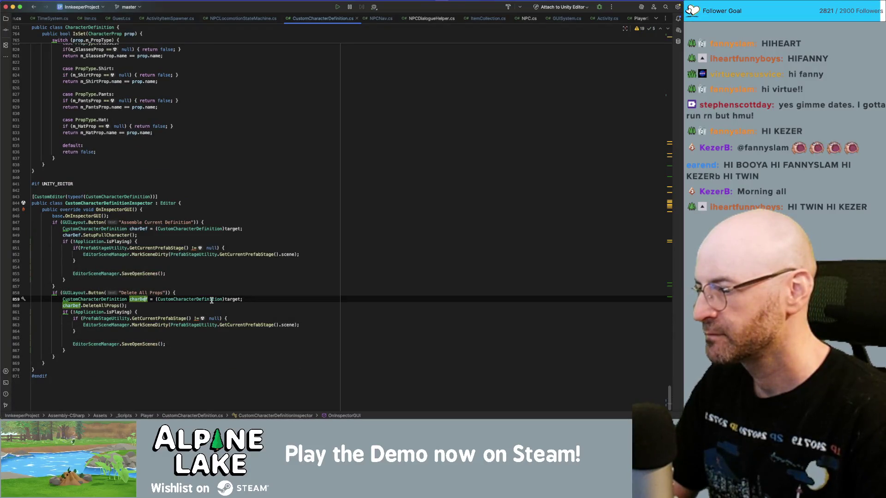
click(102, 306)
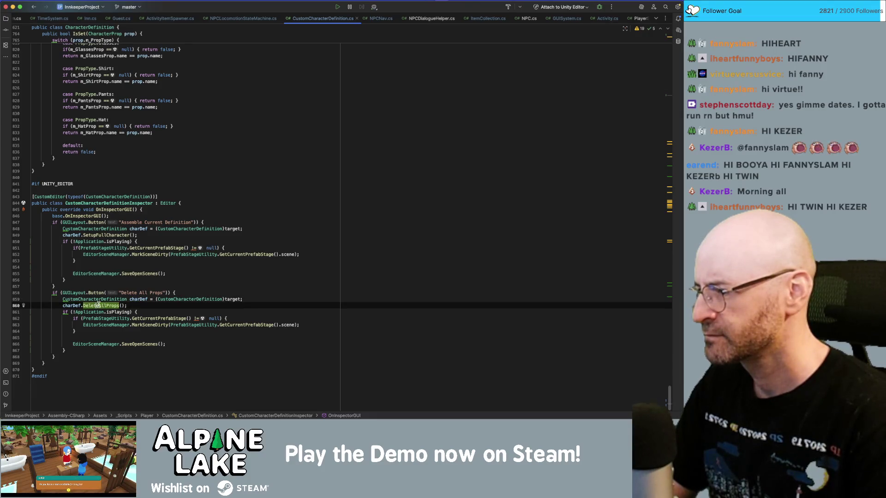
double_click(101, 305)
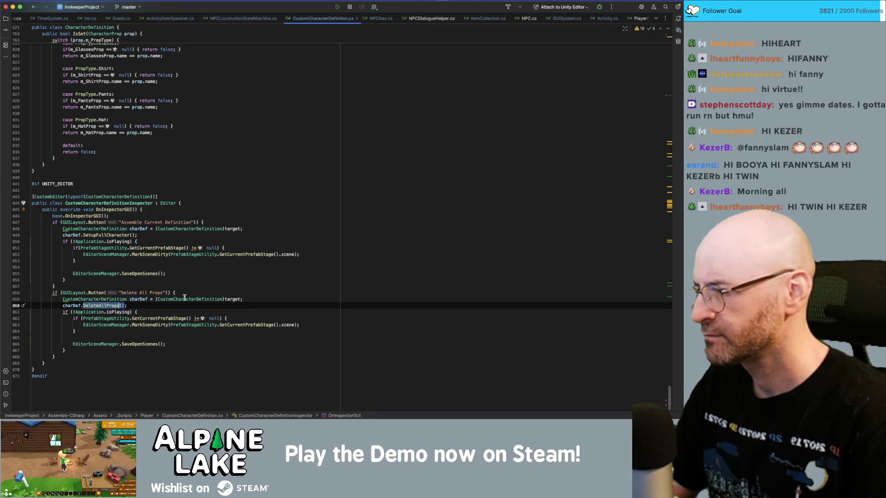
super+click(106, 306)
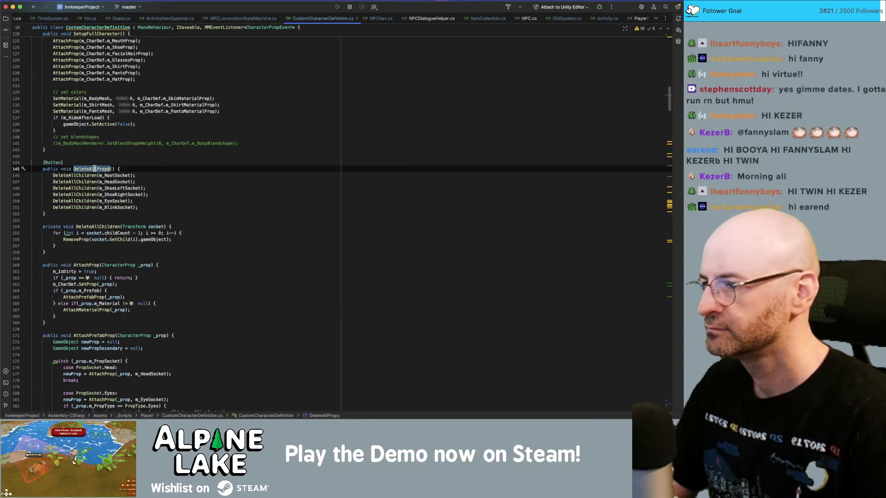
Relabel the inspector button 'Delete All Props (Editor)' and enter play mode in Unity.
key(super+f)
key(Return)
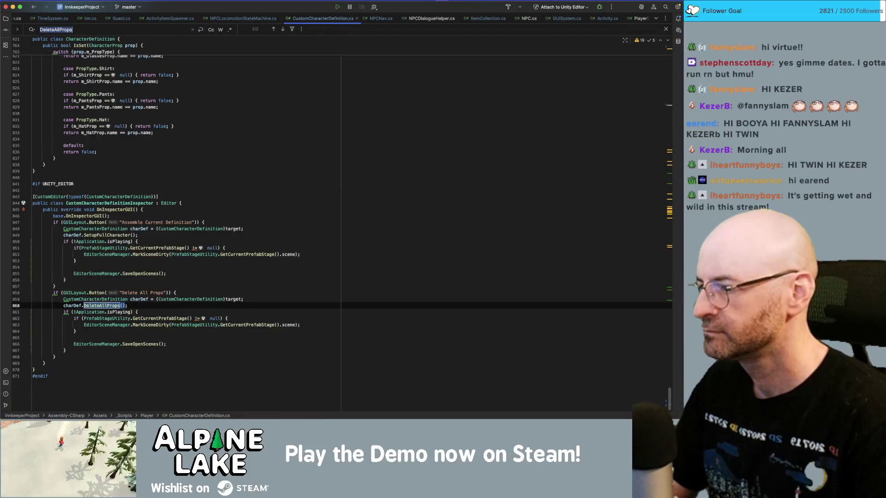
click(164, 293)
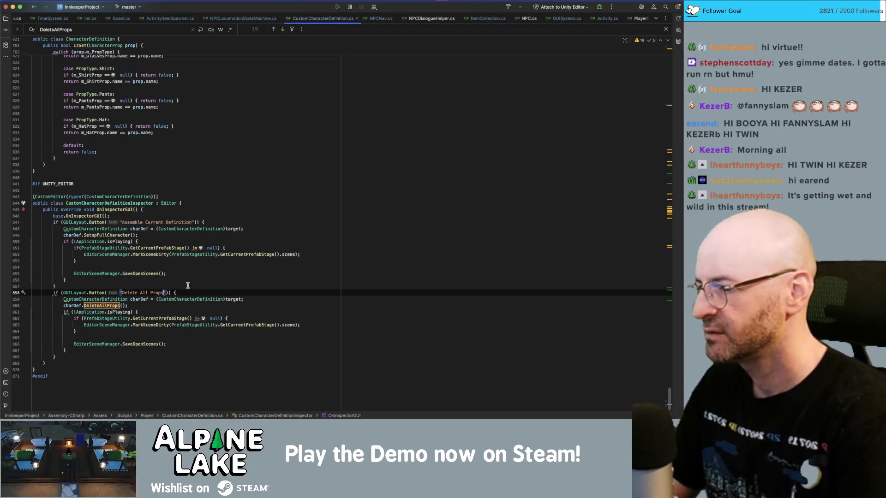
text(Editor)
key(alt+shift+Left)
text(()
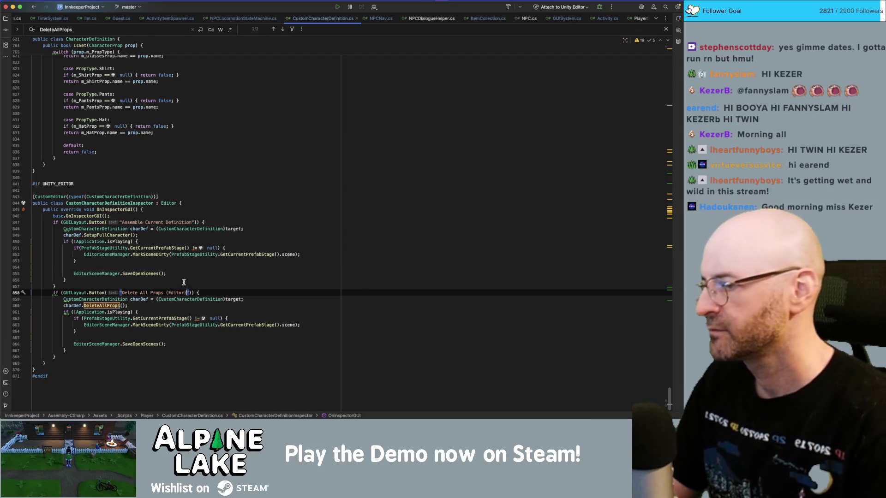
key(super+Tab)
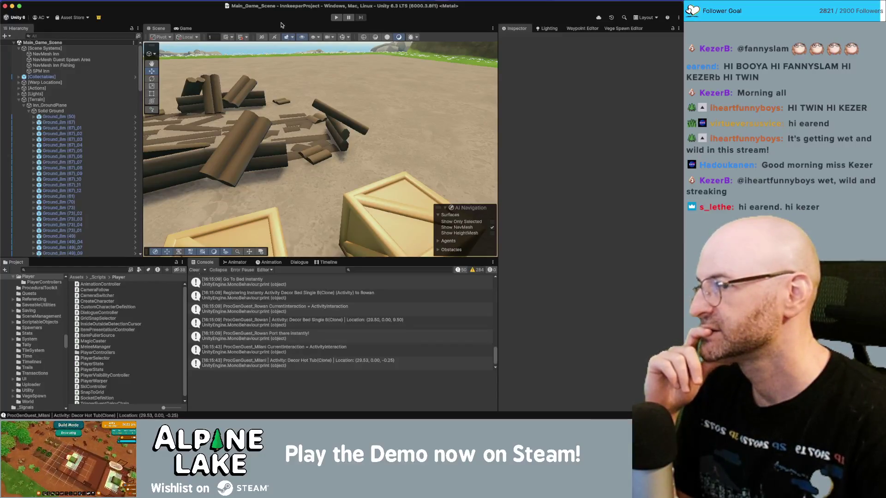
click(337, 18)
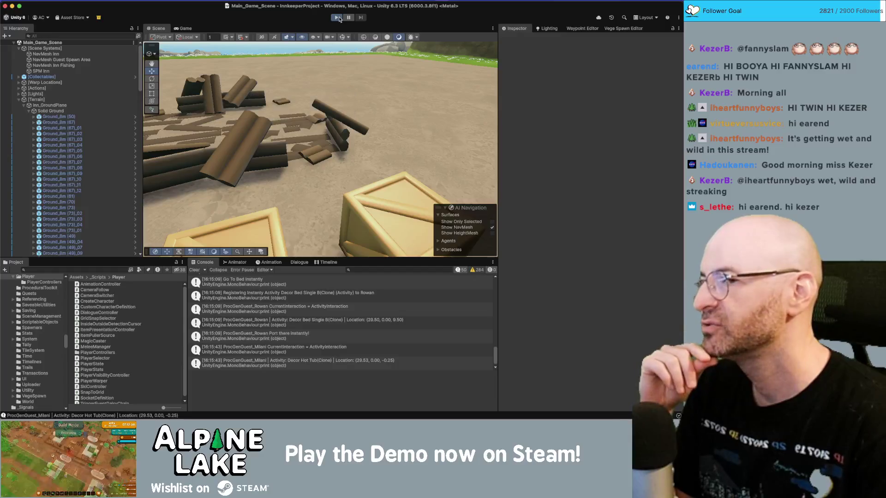
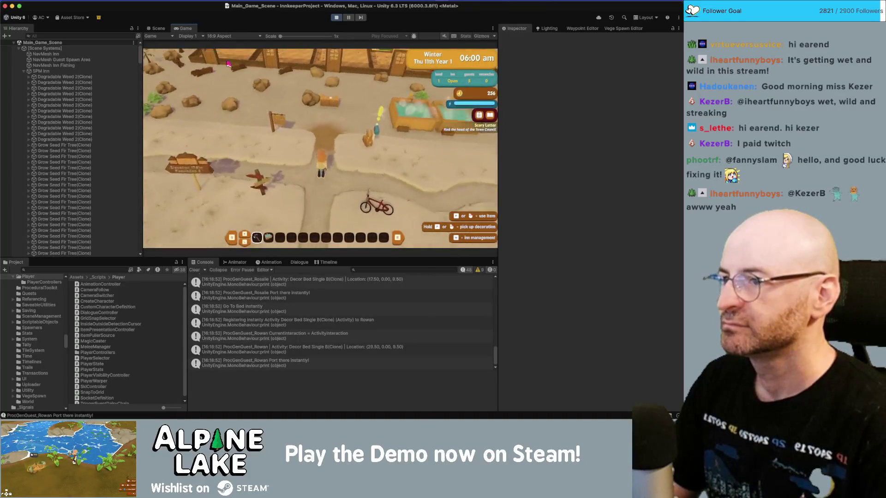
Select NPC Visuals under ProcGenGuest_Rowan > Rowan and assemble its current character definition.
scroll(85, 131, down, 10)
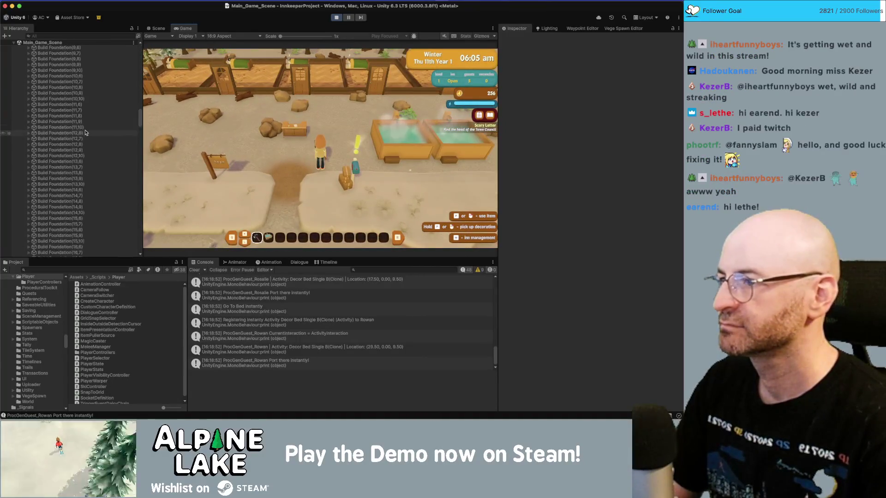
scroll(85, 131, down, 10)
click(80, 130)
key(Right)
key(Down)
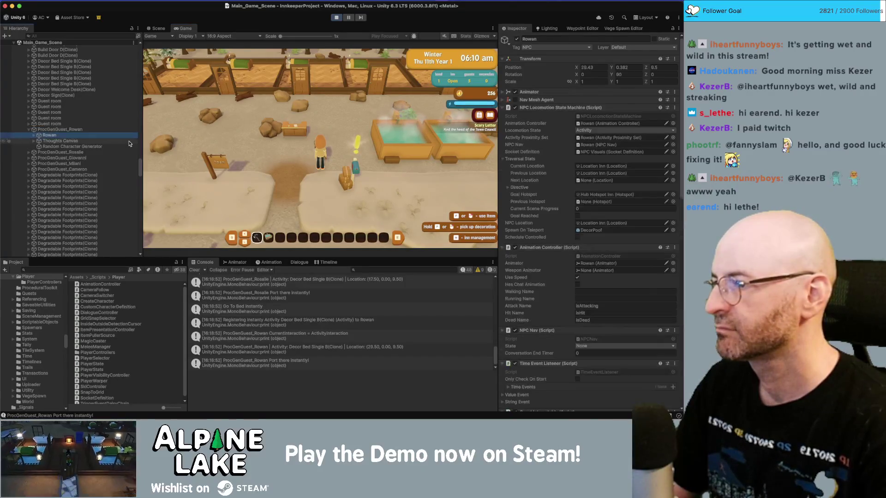
key(Right)
key(Down)
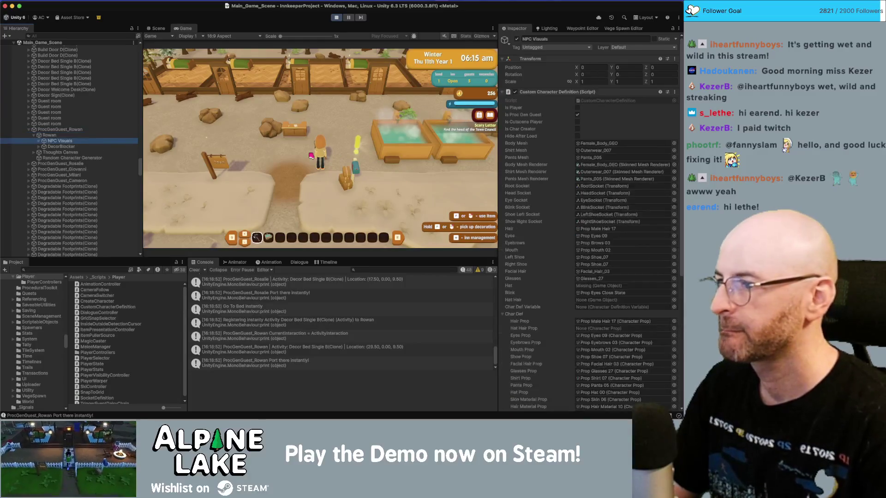
scroll(582, 344, down, 5)
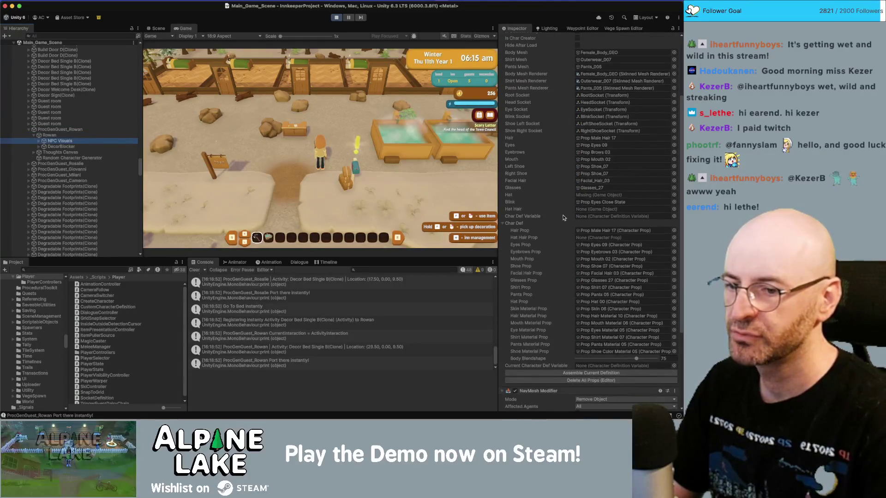
scroll(582, 345, down, 3)
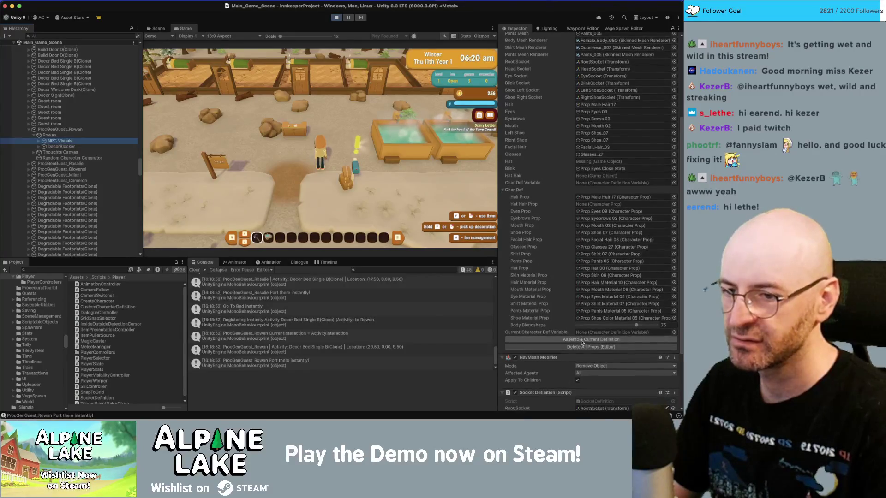
click(583, 339)
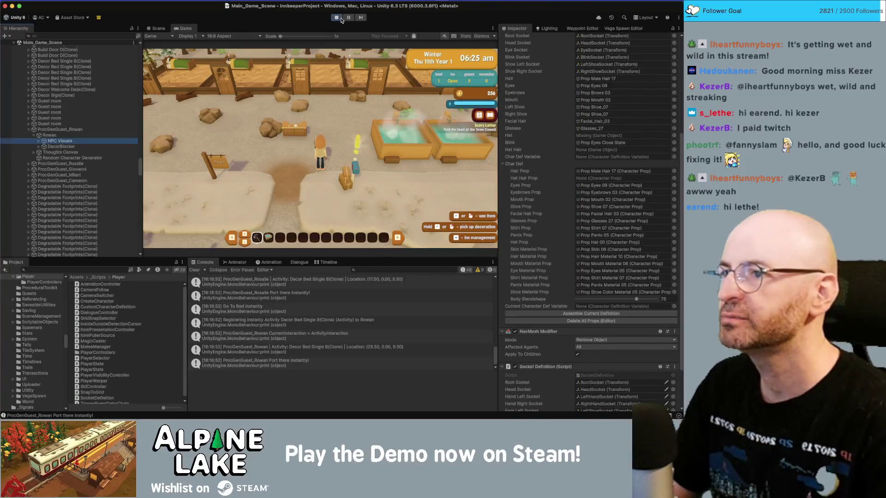
key(super+Tab)
Add blank lines after the #endif and type /* to start commenting out the inspector block.
click(141, 385)
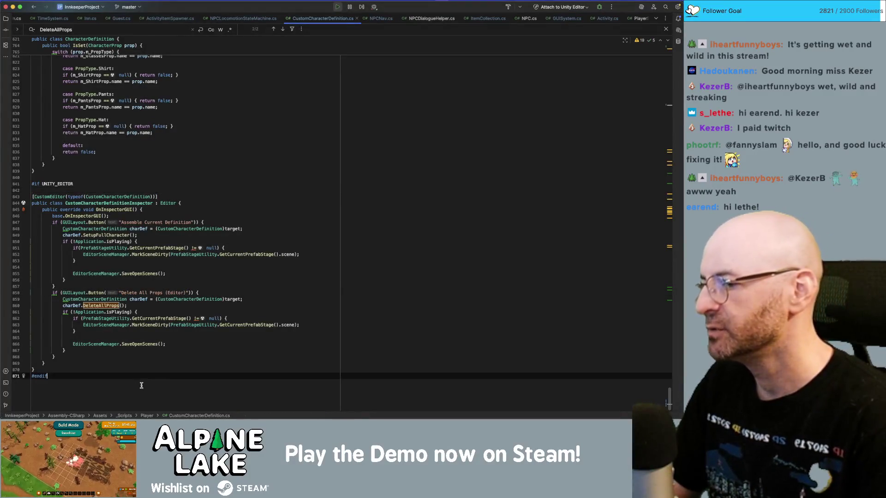
key(Return)
key(Return)
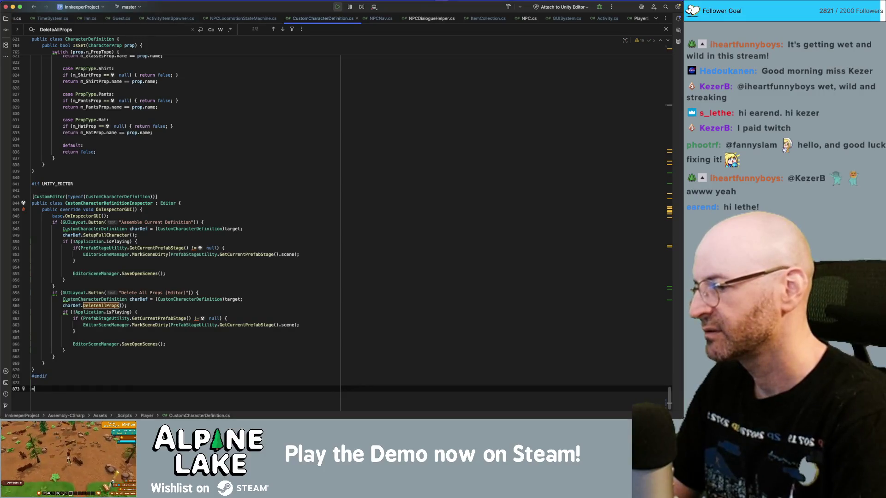
click(97, 178)
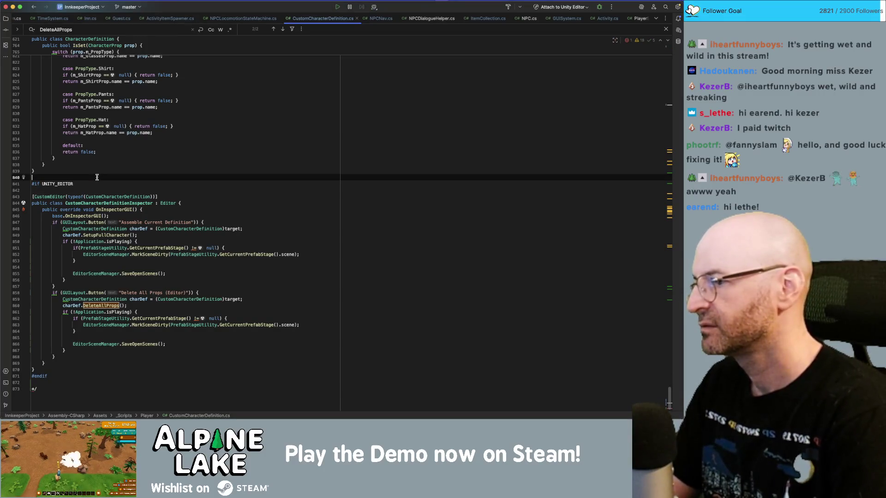
text(/*)
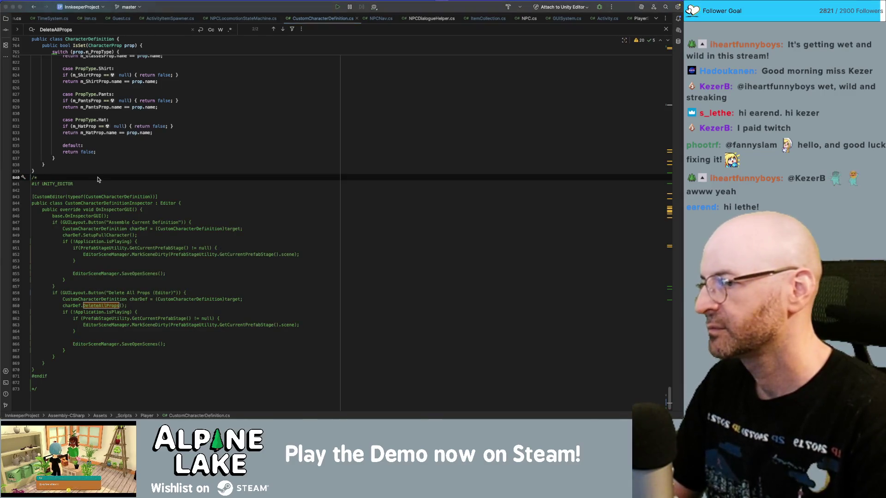
Let Unity recompile the scripts, then return to CustomCharacterDefinition.cs in Rider.
key(super+Tab)
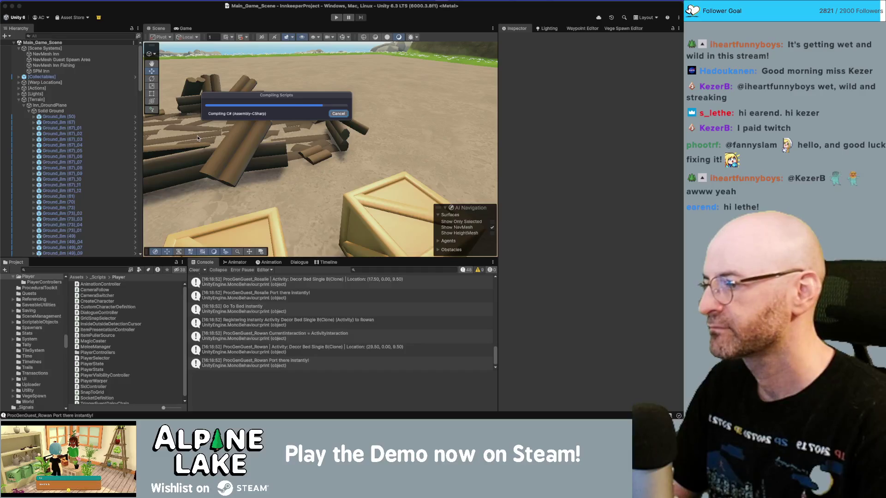
key(super+Tab)
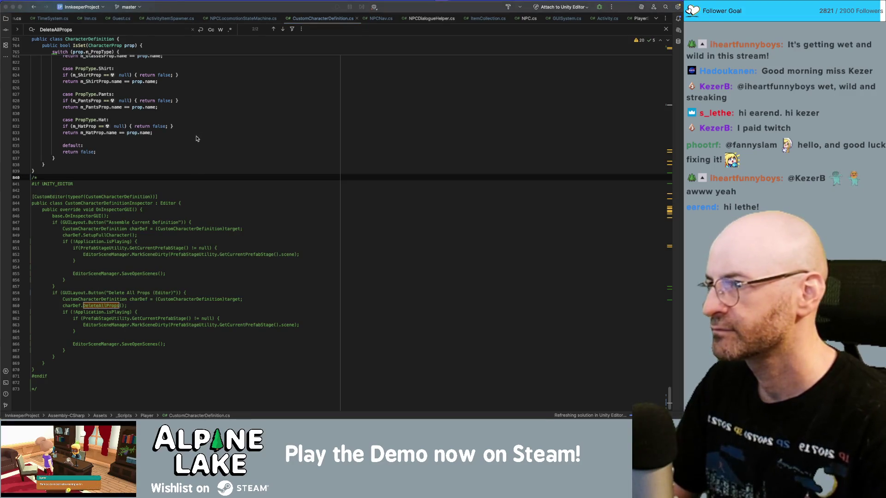
key(super+Tab)
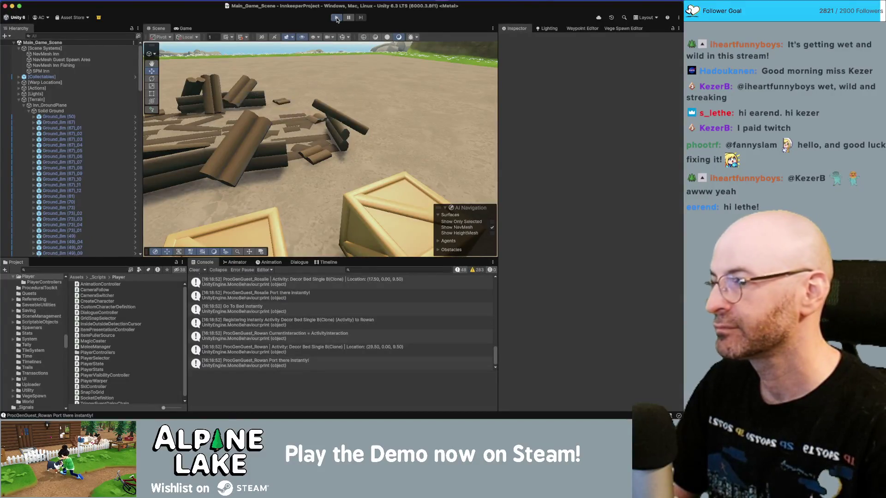
key(super+Tab)
Search CustomCharacterDefinition.cs for 'deleteallprops'.
scroll(122, 233, up, 20)
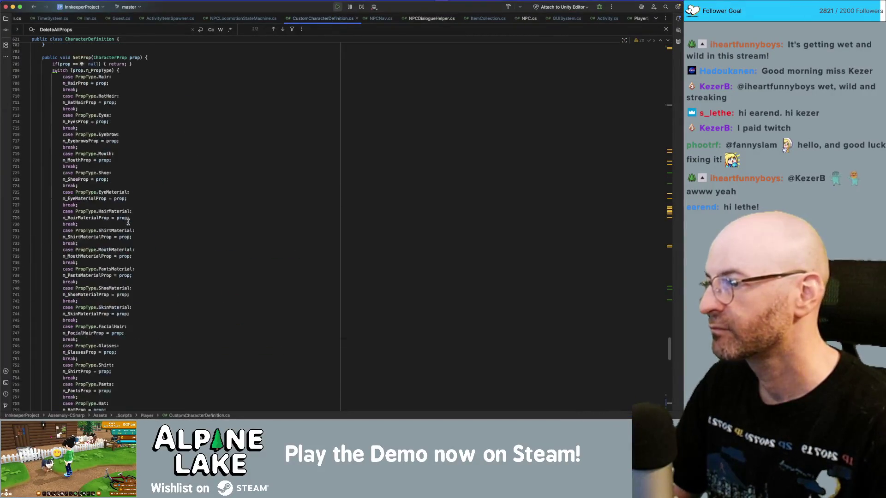
scroll(125, 224, up, 20)
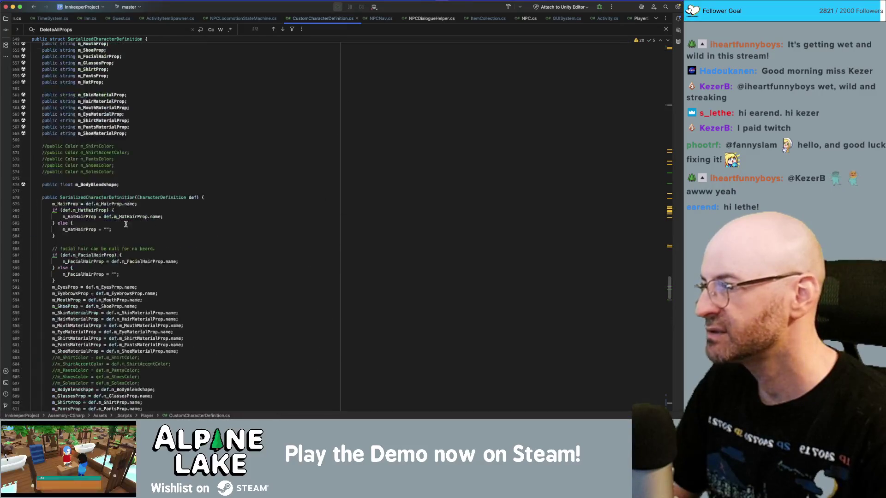
scroll(124, 223, up, 5)
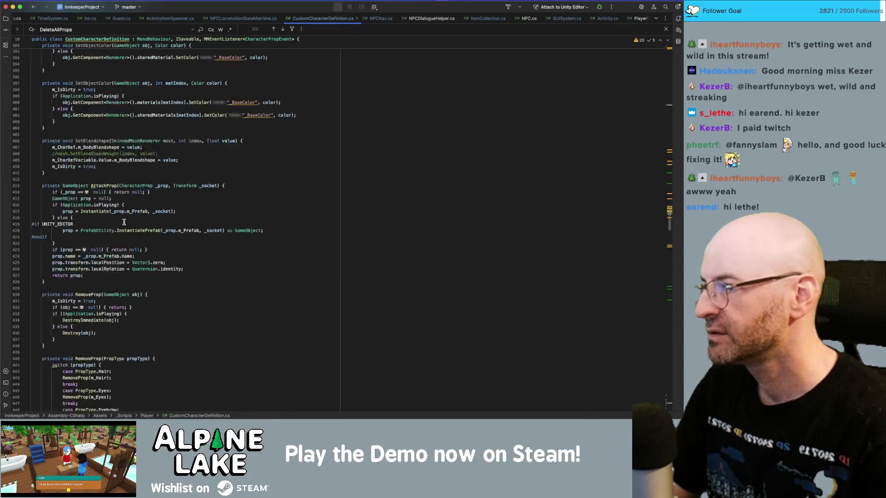
scroll(123, 222, up, 5)
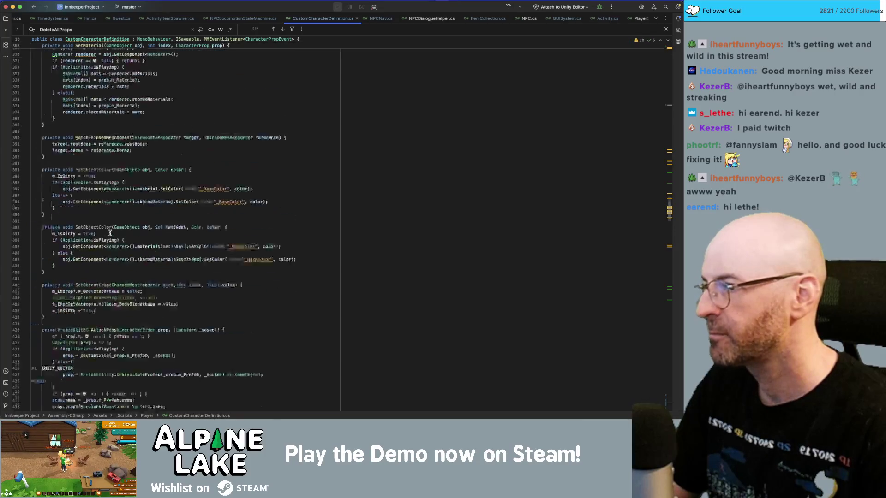
scroll(110, 231, up, 12)
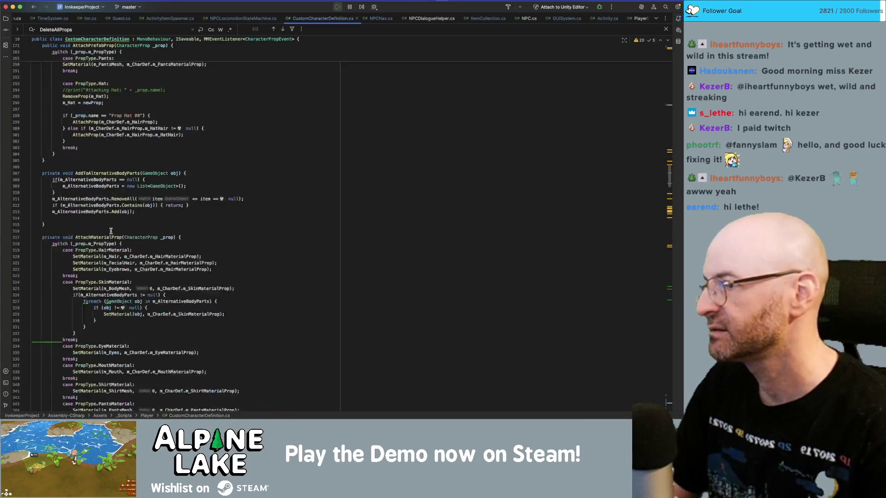
scroll(110, 231, up, 11)
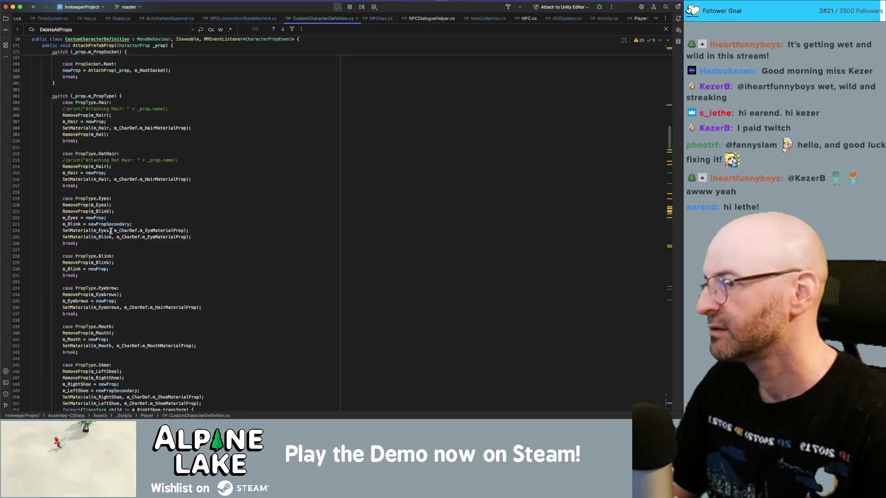
key(super+f)
text(delete)
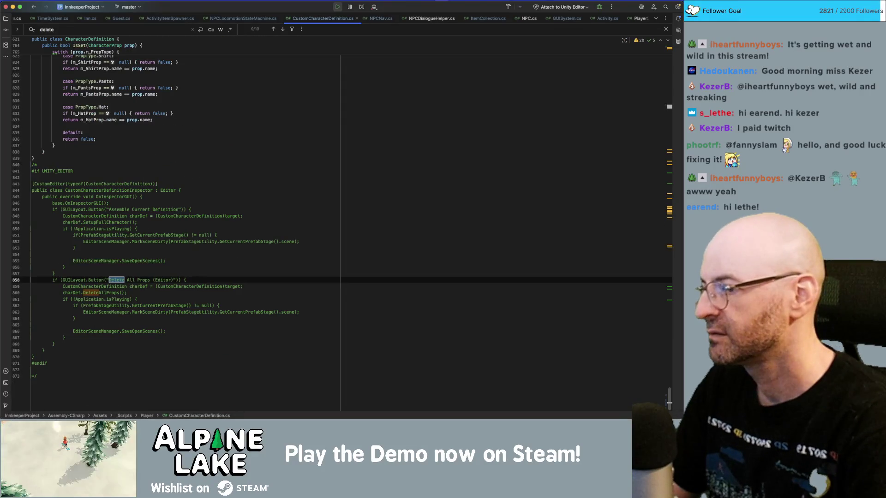
text(allprops)
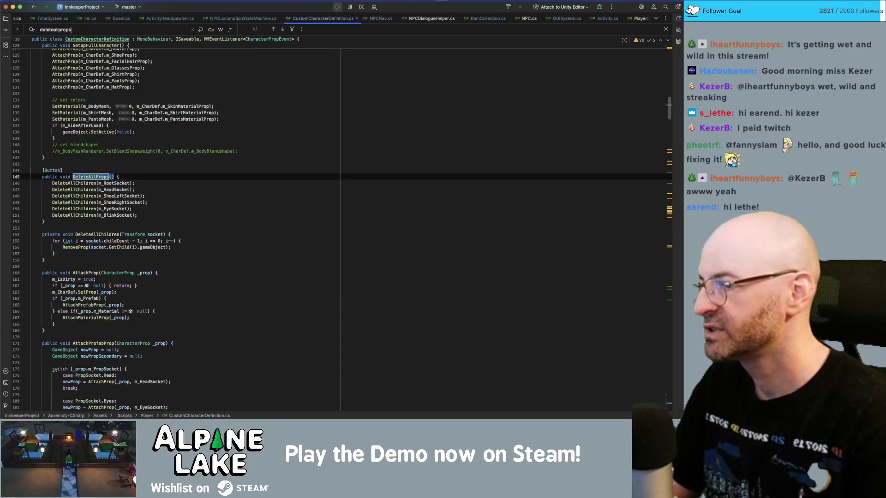
Trace DeleteAllChildren to RemoveProp and inspect its isPlaying check and Destroy branch.
super+click(90, 198)
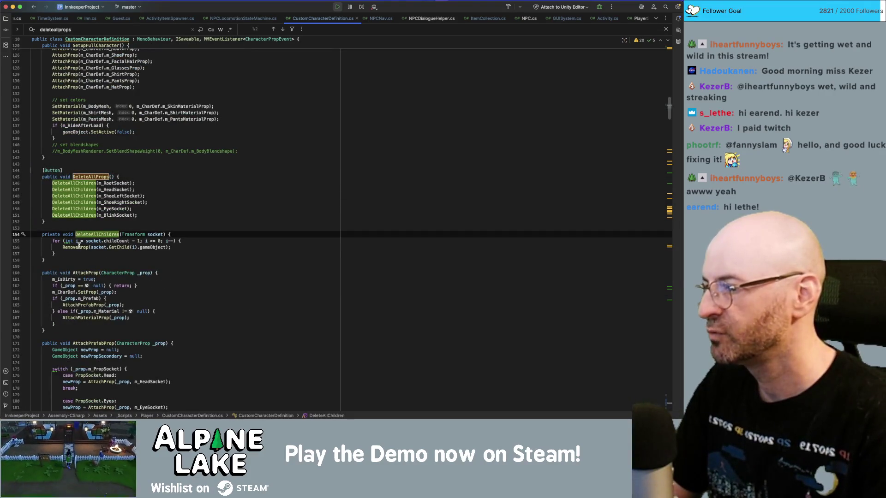
click(78, 247)
super+click(82, 247)
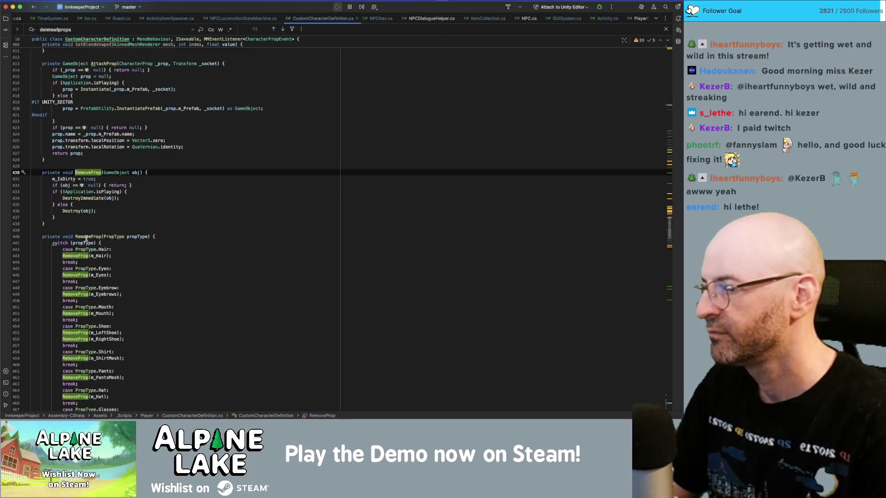
click(84, 191)
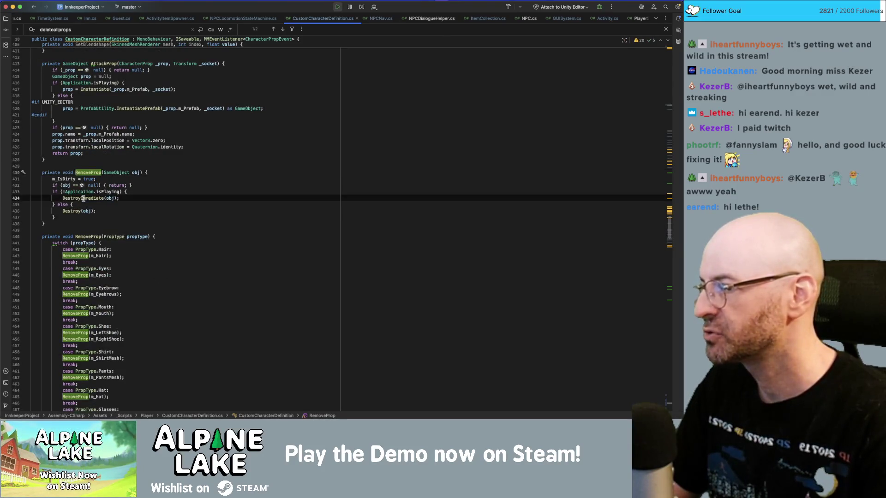
click(75, 204)
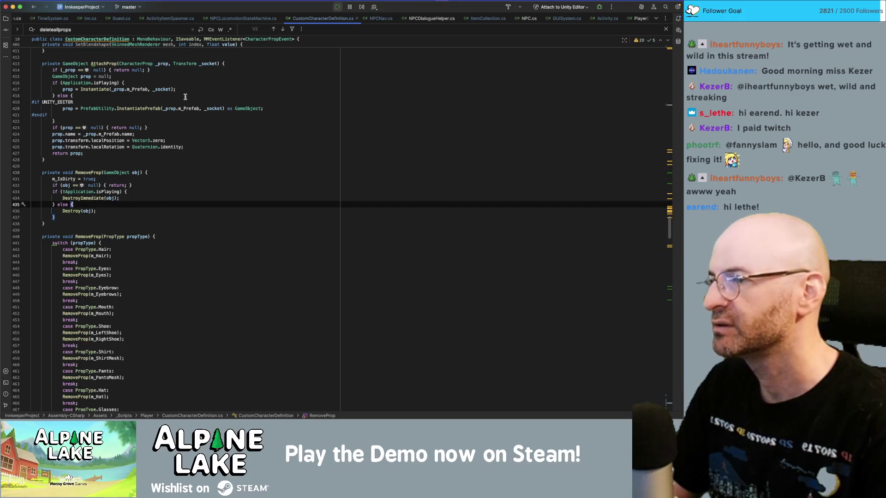
key(super+Tab)
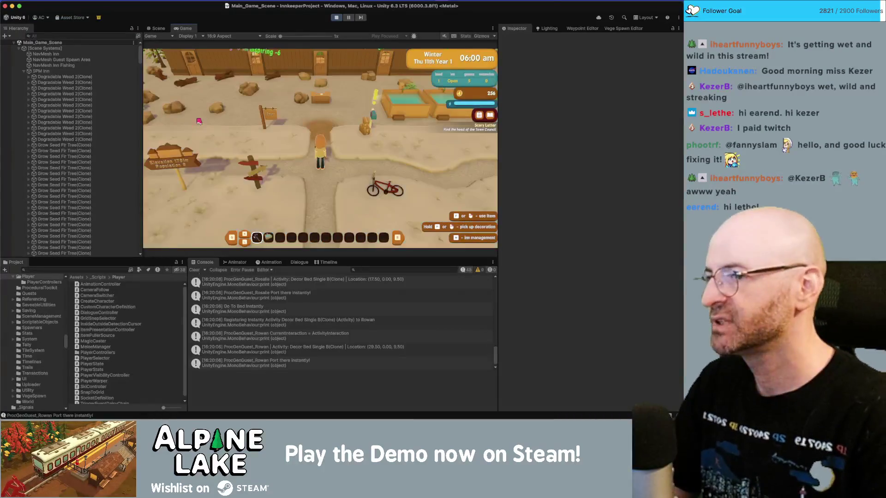
Select the ProcGenGuest_Giovanni guest in the Hierarchy.
scroll(79, 171, down, 10)
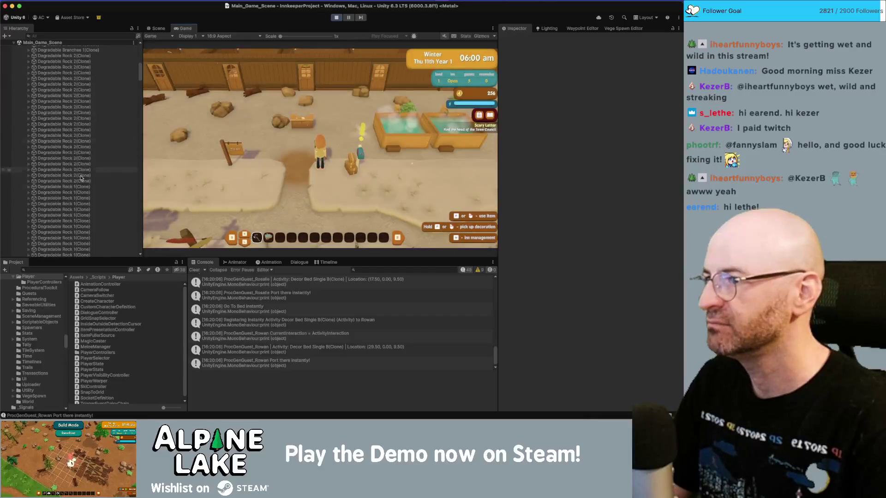
scroll(79, 170, down, 15)
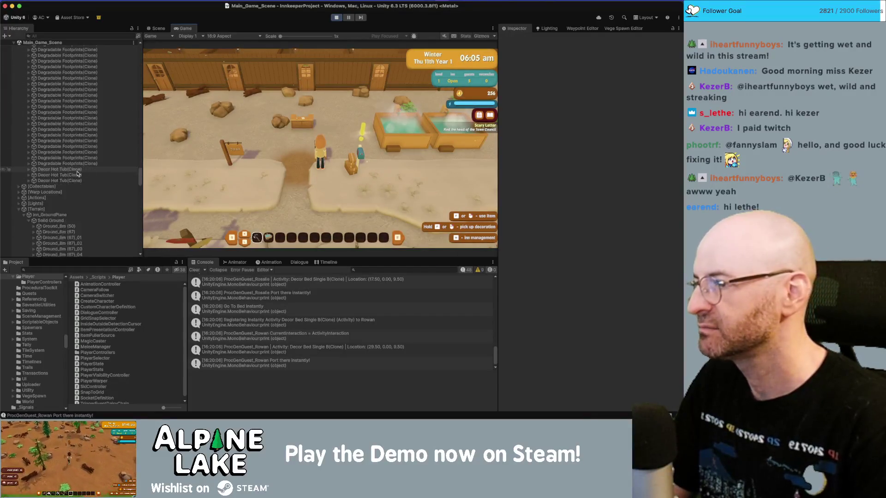
scroll(78, 171, up, 10)
click(77, 152)
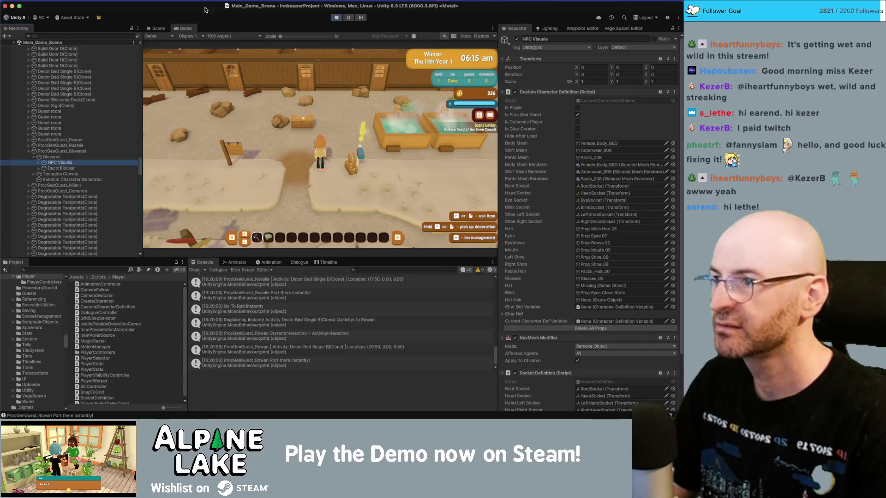
Walk the player north toward the bedrooms and delete all of the guest's props.
click(179, 55)
key(w)
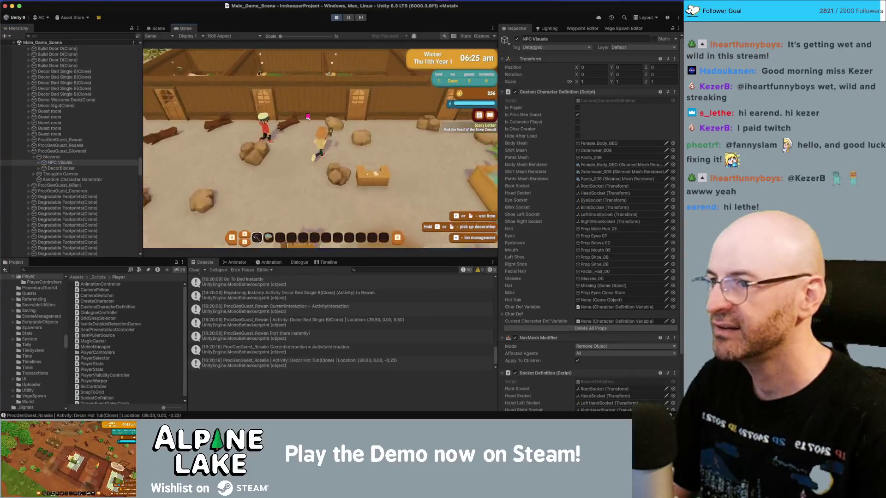
key(w)
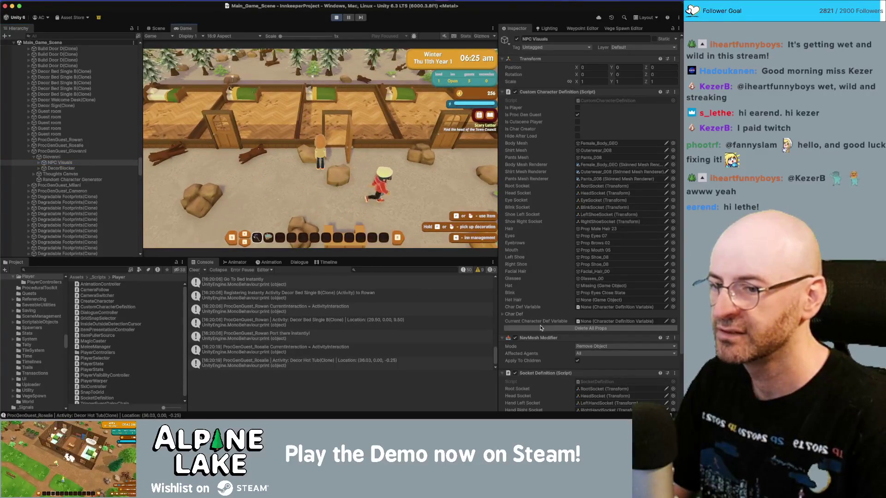
click(541, 328)
key(w)
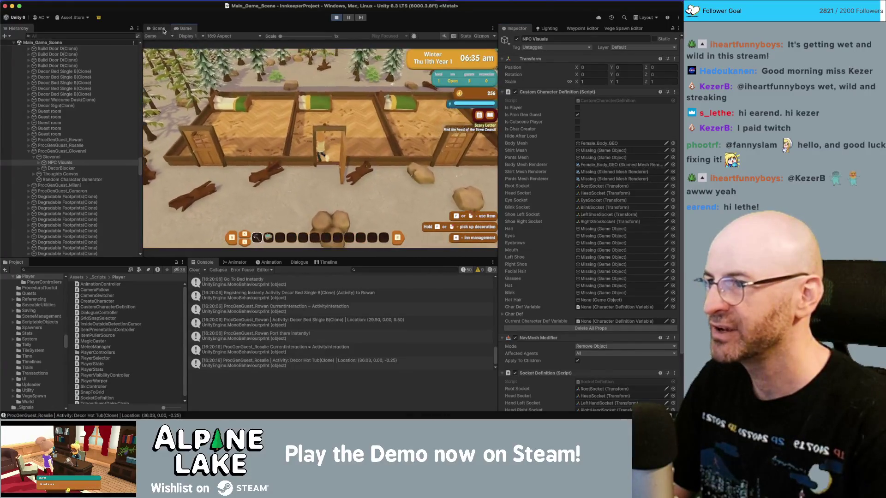
Frame NPC Visuals in the Scene view, look over the inn grounds, and stop Play mode.
key(super+1)
key(w)
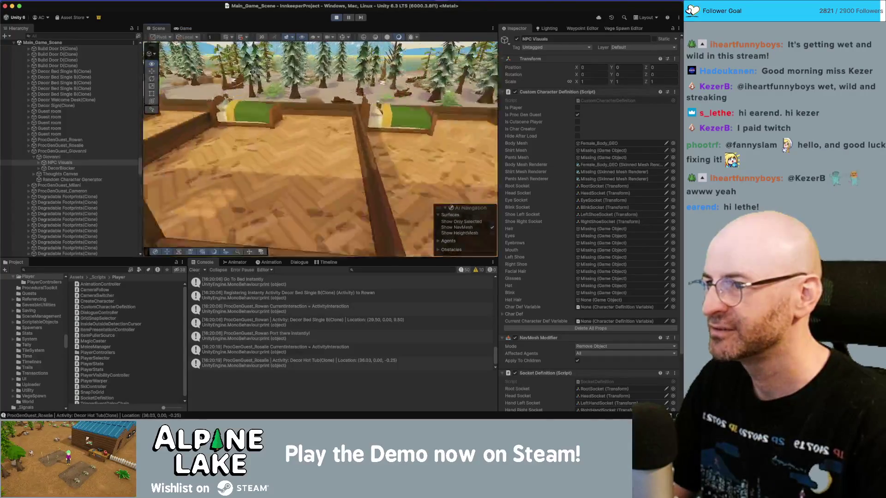
key(f)
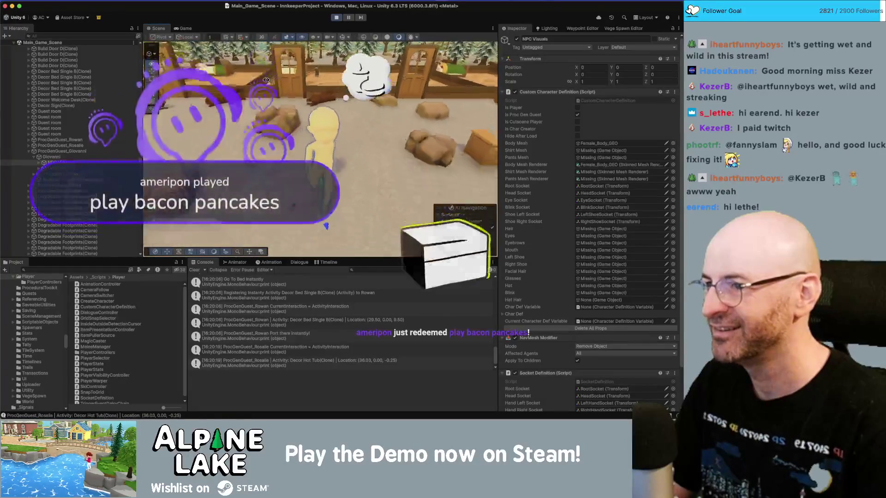
mouse_move(338, 87)
mouse_down()
mouse_move(189, 80)
mouse_move(229, 69)
mouse_up()
key(f)
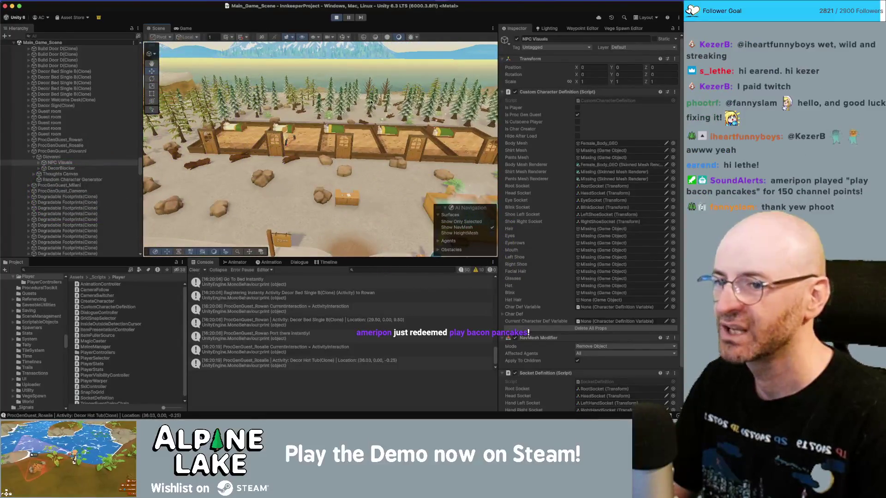
click(340, 19)
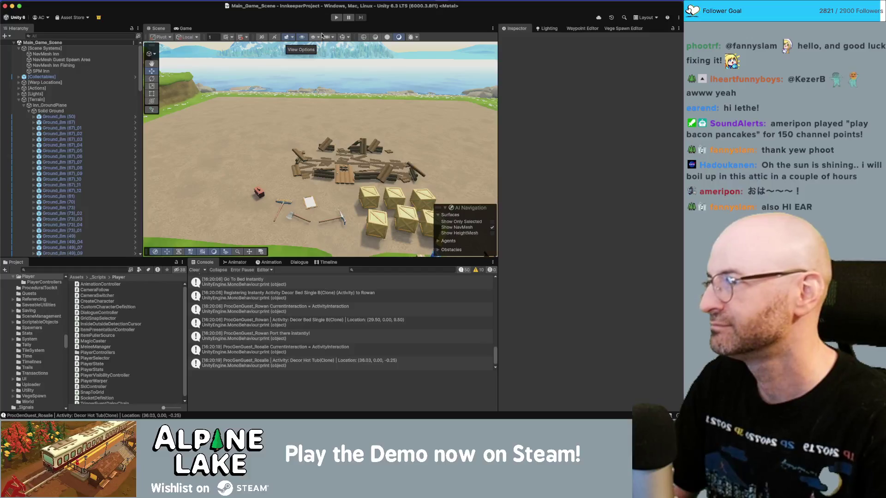
key(super+Tab)
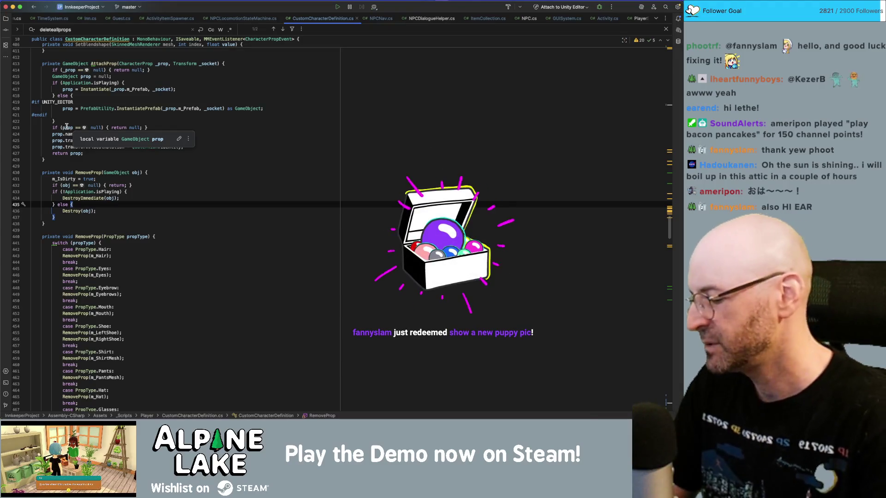
Launch the Photos app through Spotlight by searching 'photo'.
key(super+space)
text(photo)
key(Return)
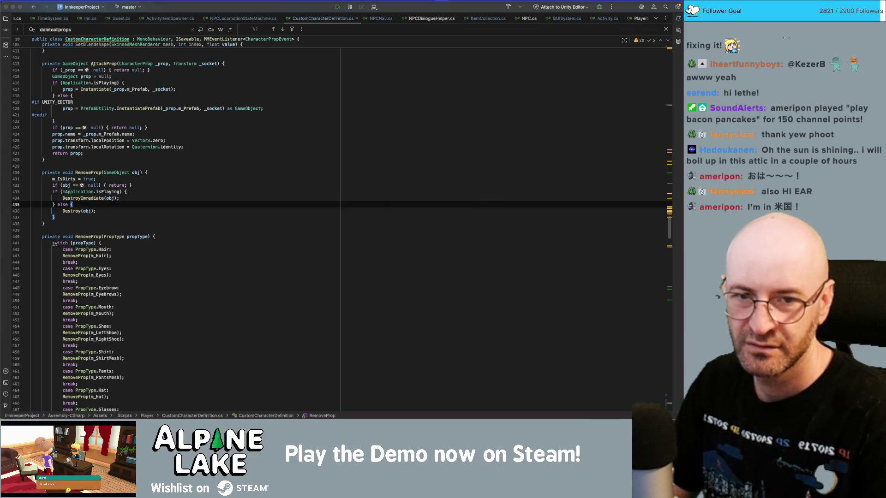
key(super+Tab)
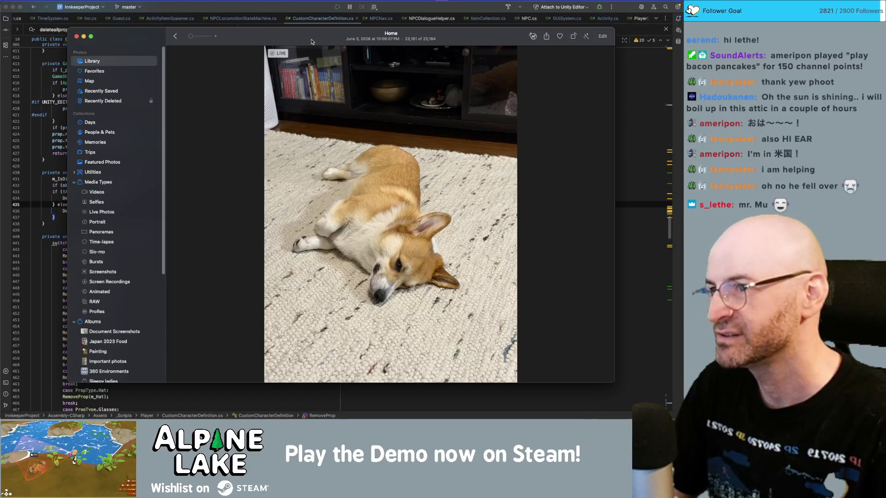
Move, close and reopen Photos to show the corgi peeking beside a cushioned seat.
mouse_move(309, 39)
mouse_down()
mouse_move(328, 31)
mouse_move(682, 76)
mouse_up()
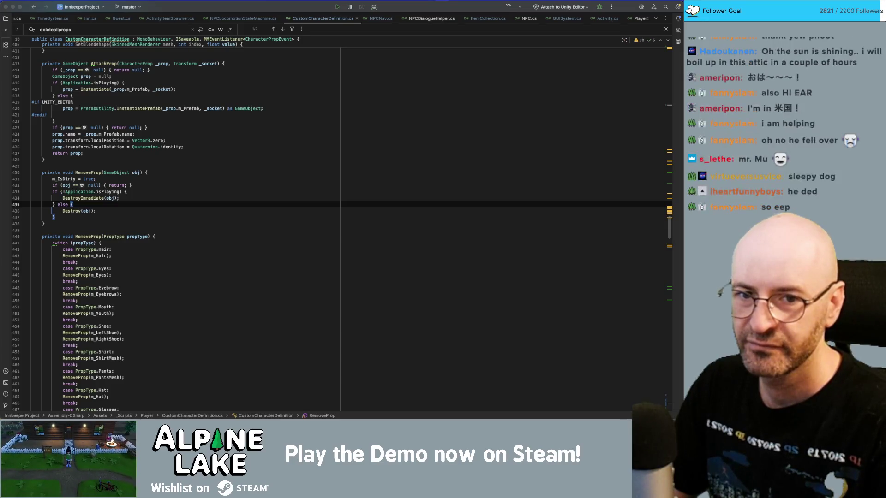
key(super+Tab)
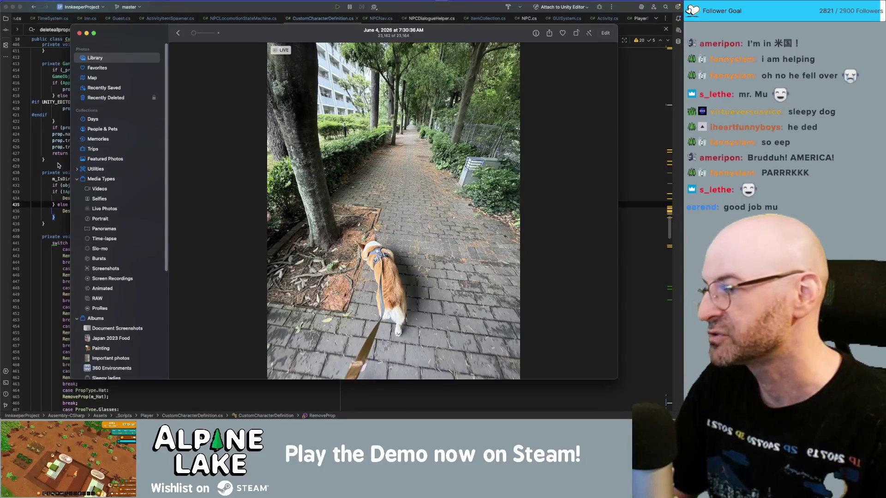
drag(244, 32, 241, 32)
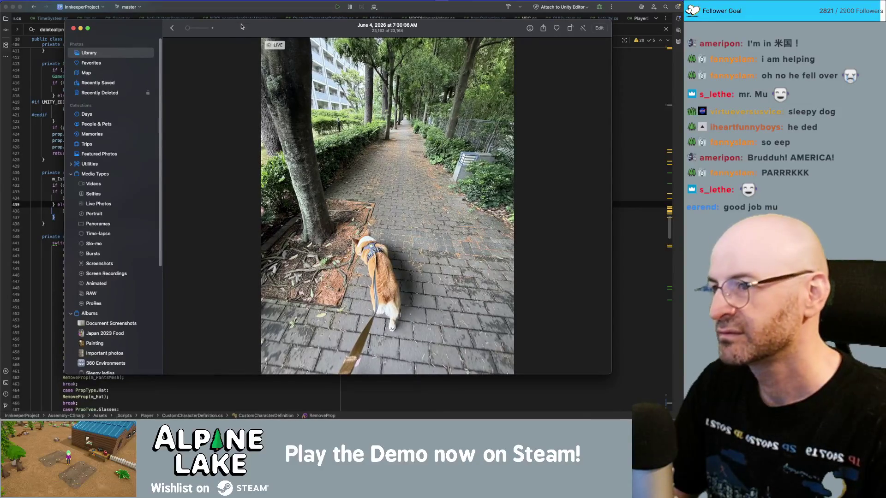
key(super+w)
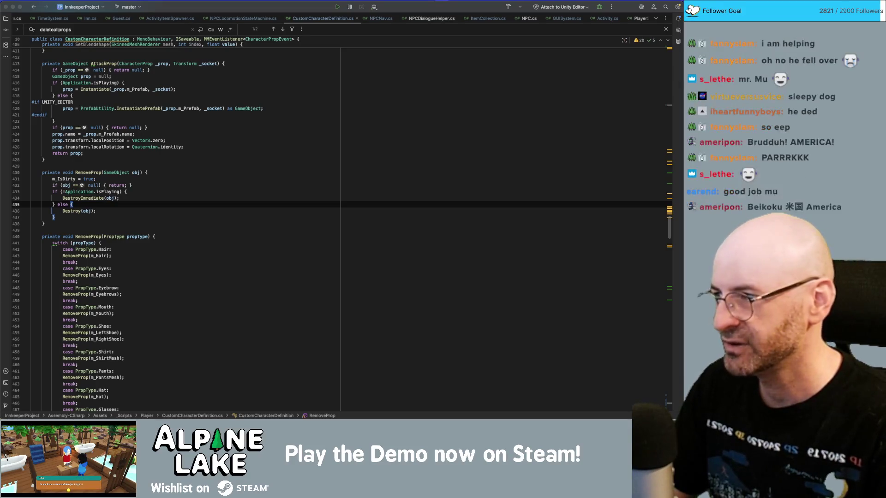
drag(449, 0, 378, 25)
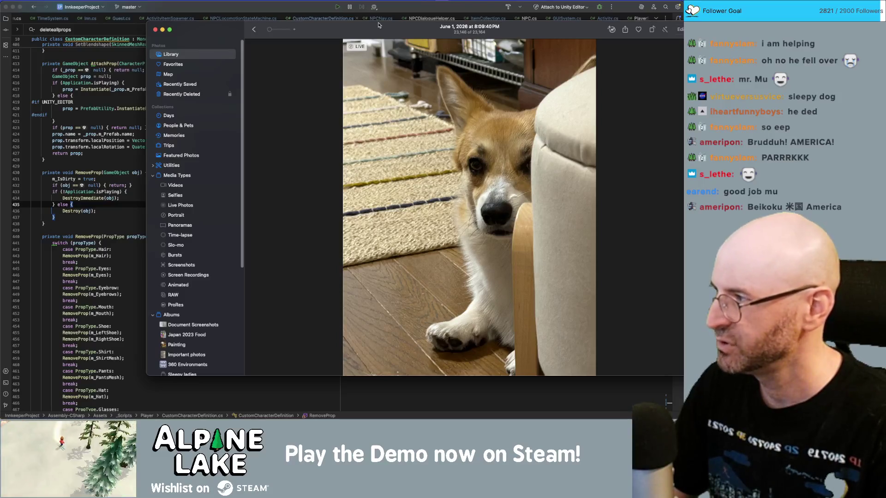
mouse_move(382, 28)
mouse_down()
mouse_move(427, 118)
mouse_move(480, 158)
mouse_up()
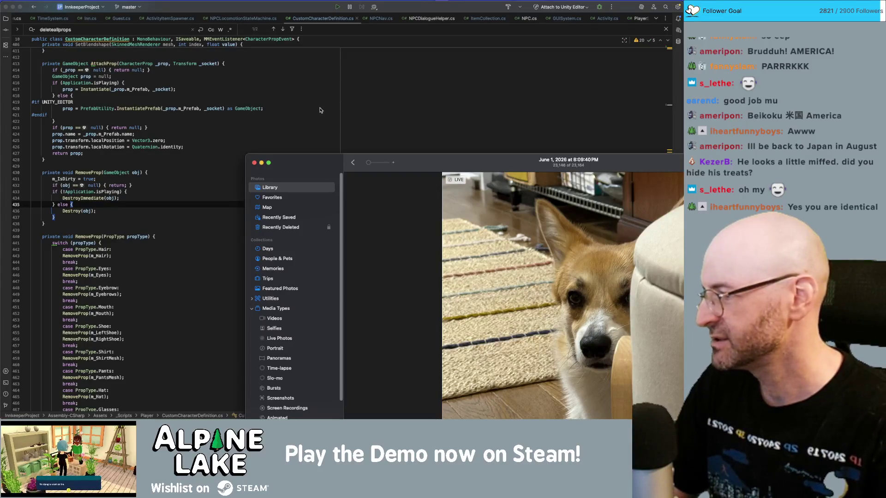
drag(438, 165, 316, 60)
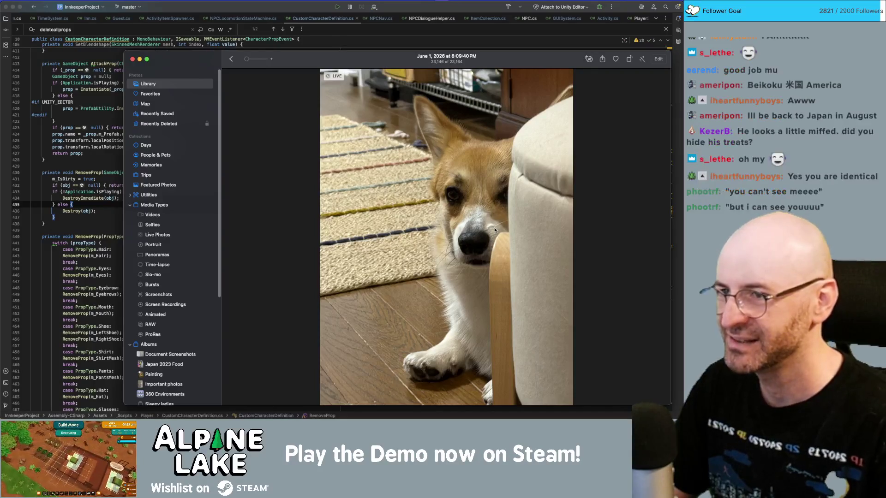
scroll(495, 229, up, 5)
scroll(496, 228, up, 3)
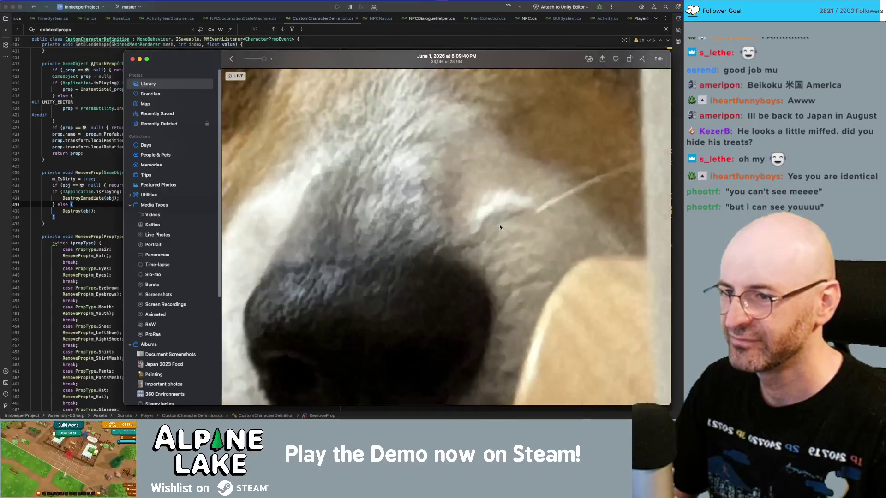
scroll(497, 196, down, 2)
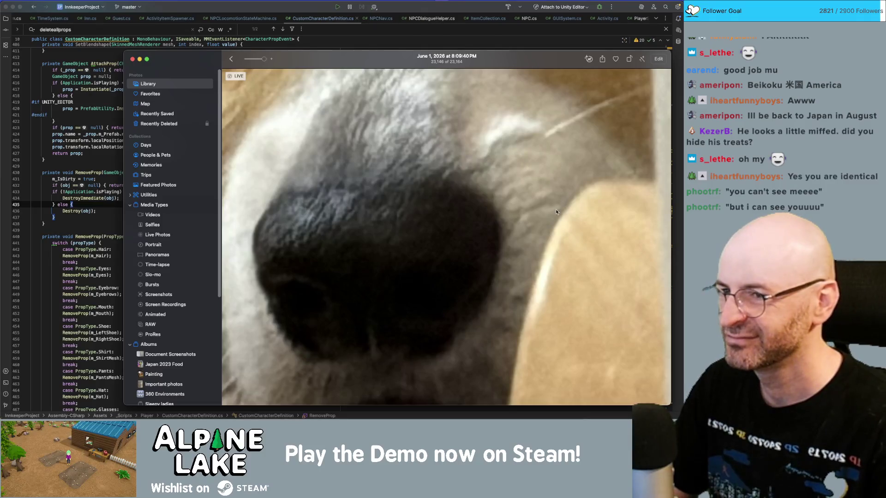
scroll(555, 209, down, 5)
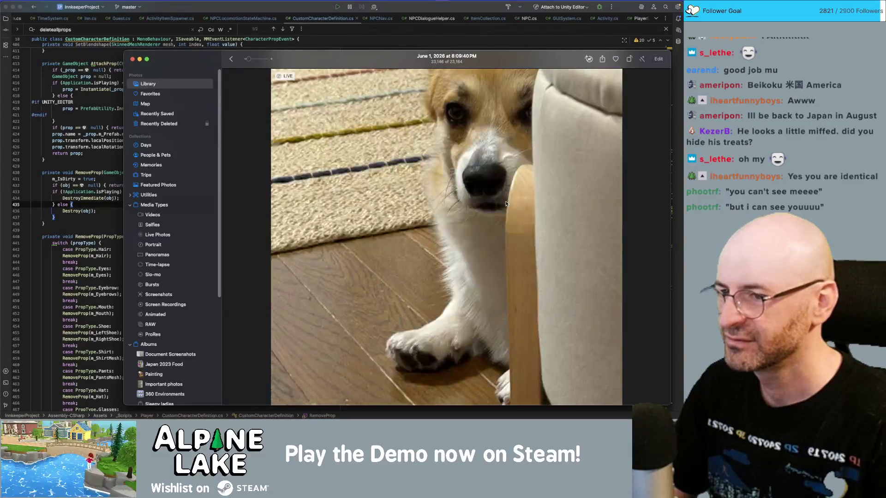
scroll(505, 201, up, 5)
scroll(510, 196, down, 2)
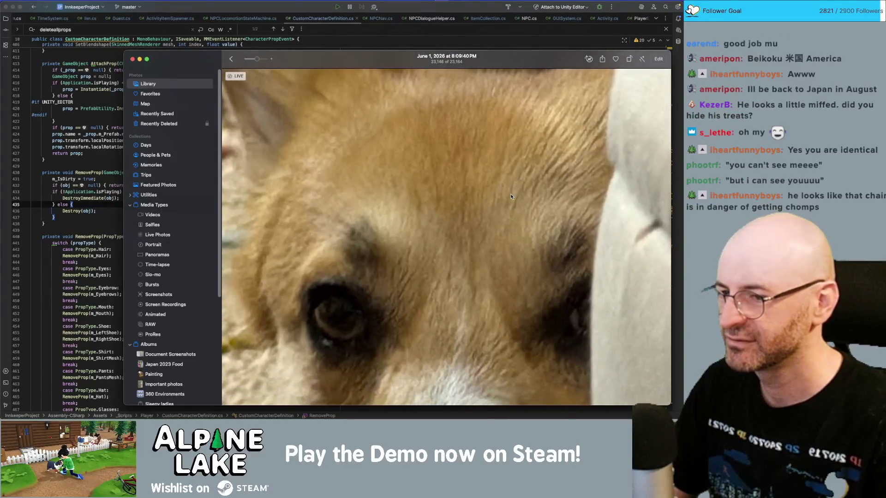
scroll(510, 196, down, 4)
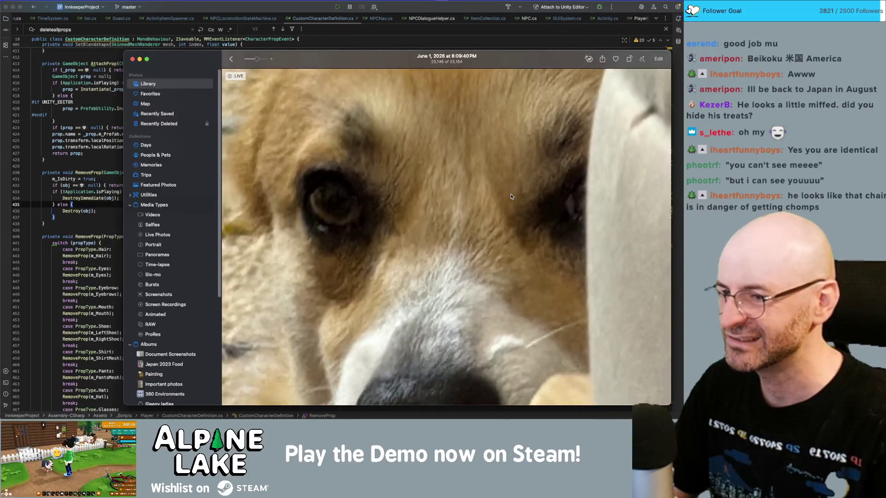
scroll(510, 198, down, 5)
scroll(510, 196, down, 3)
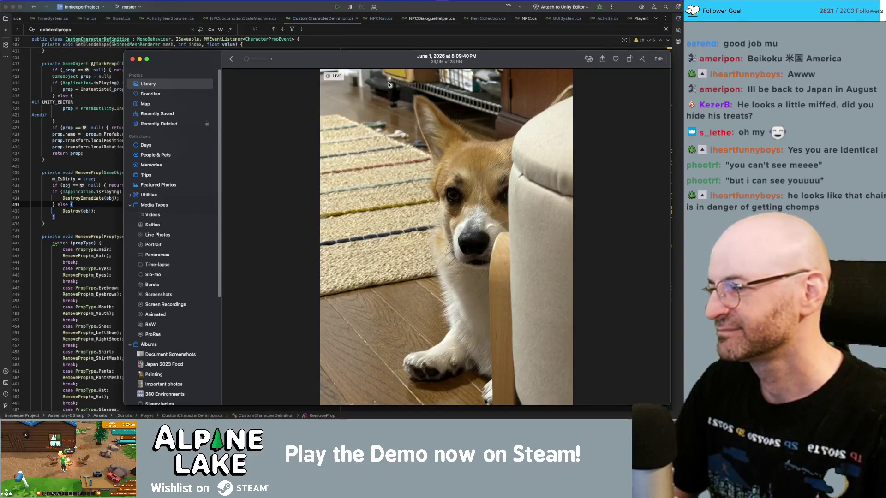
key(super+m)
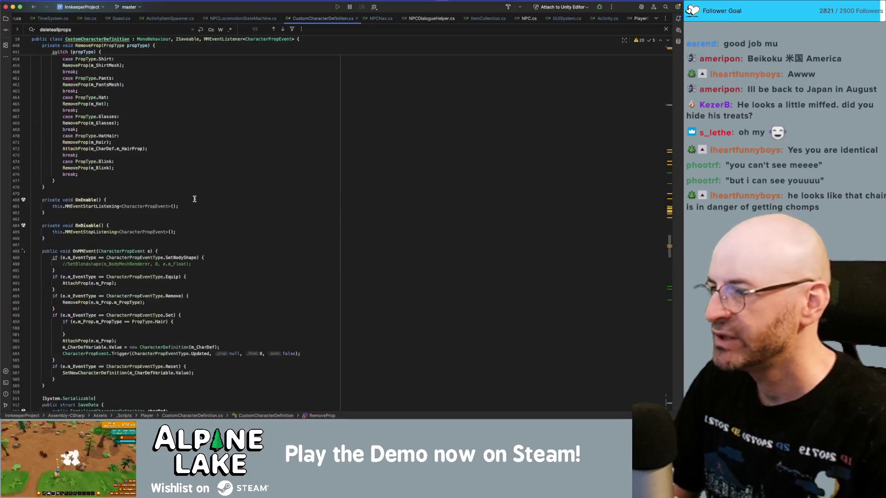
Locate SetupFullCharacter in CustomCharacterDefinition.cs with a file search.
scroll(197, 173, down, 20)
scroll(194, 199, down, 20)
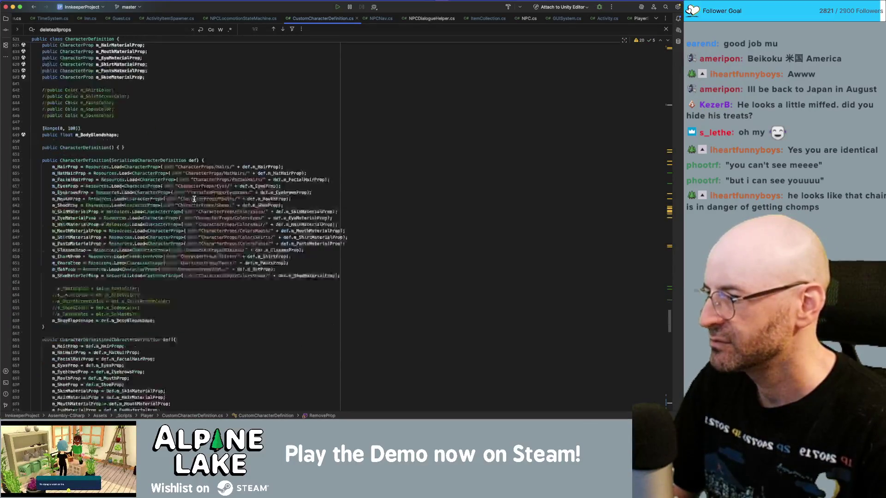
scroll(194, 197, down, 10)
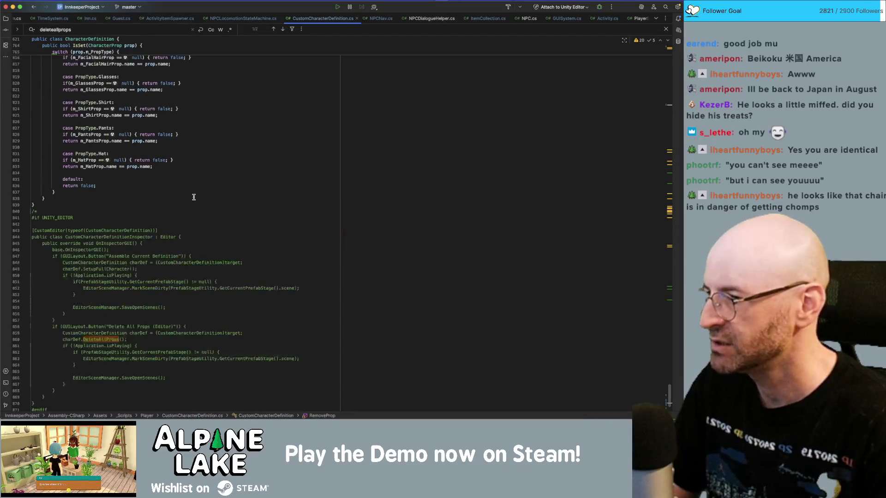
click(101, 269)
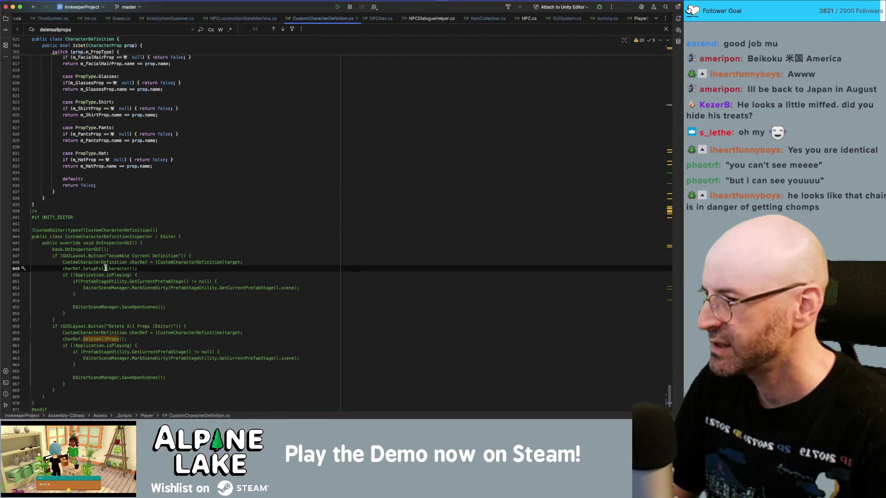
double_click(102, 269)
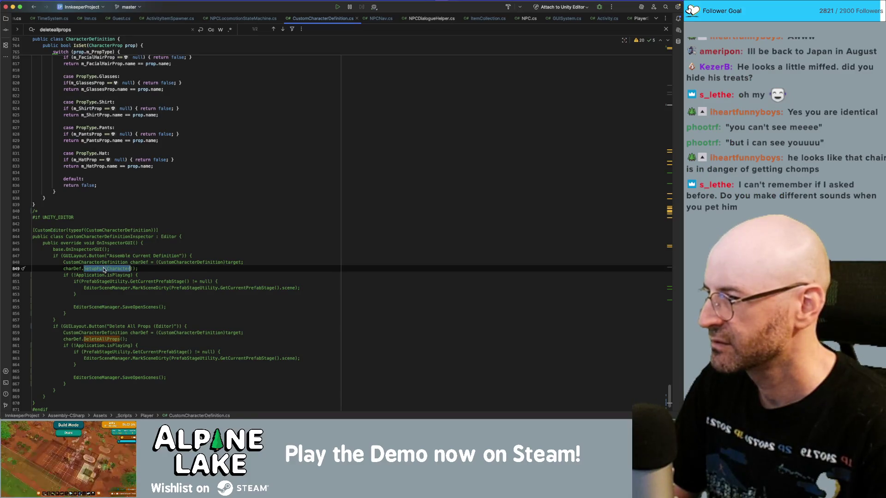
key(super+f)
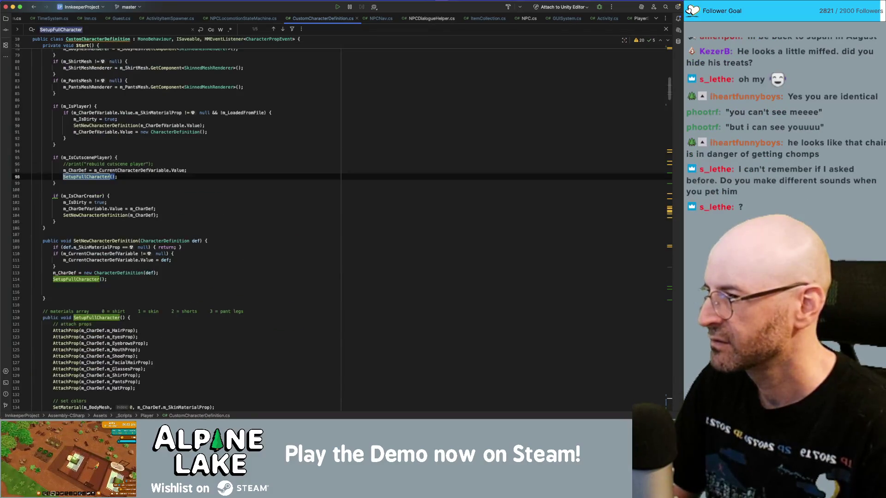
scroll(106, 257, down, 2)
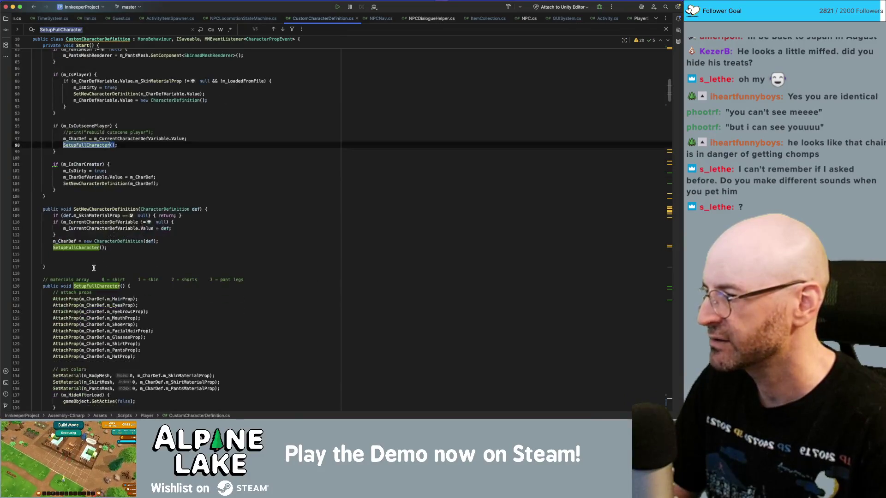
Add a [Button] attribute line directly above the SetupFullCharacter method.
click(110, 269)
key(Down)
key(End)
key(Return)
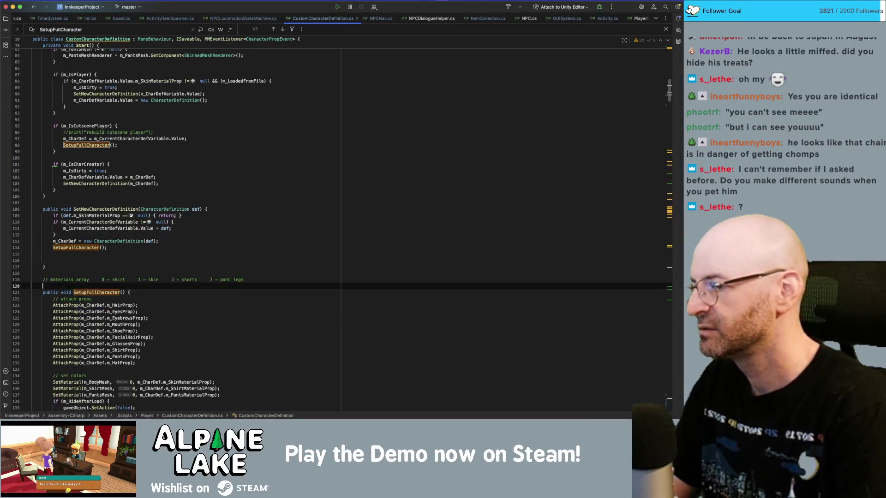
text(Button)
key(Return)
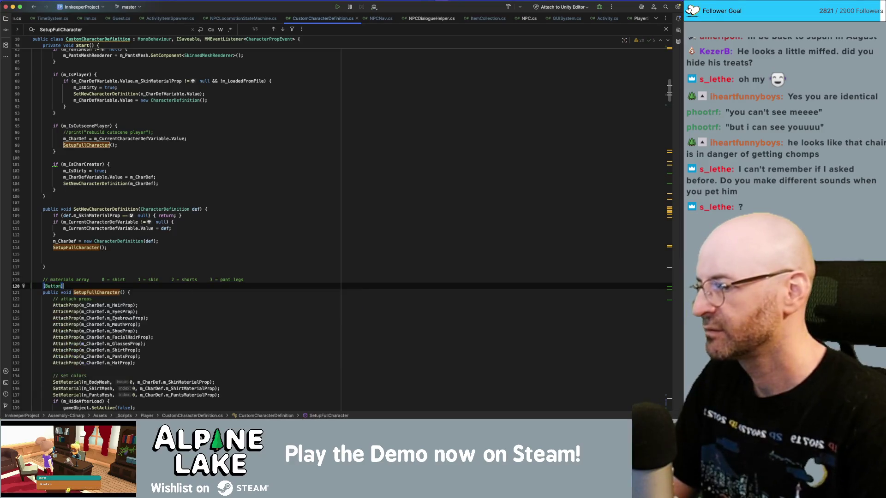
key(super+Tab)
key(super+Tab)
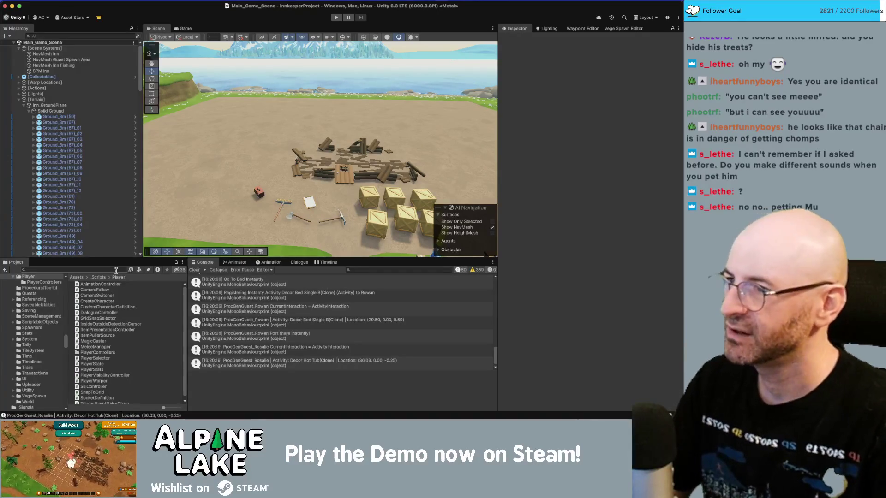
Run the game, walk the player north to the hot tubs, and select ProcGenGuest_Giovanni.
click(337, 18)
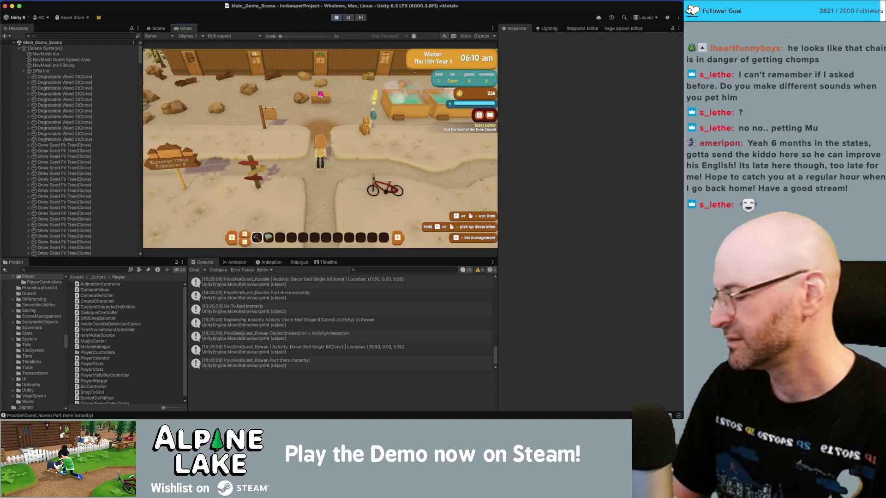
key(w)
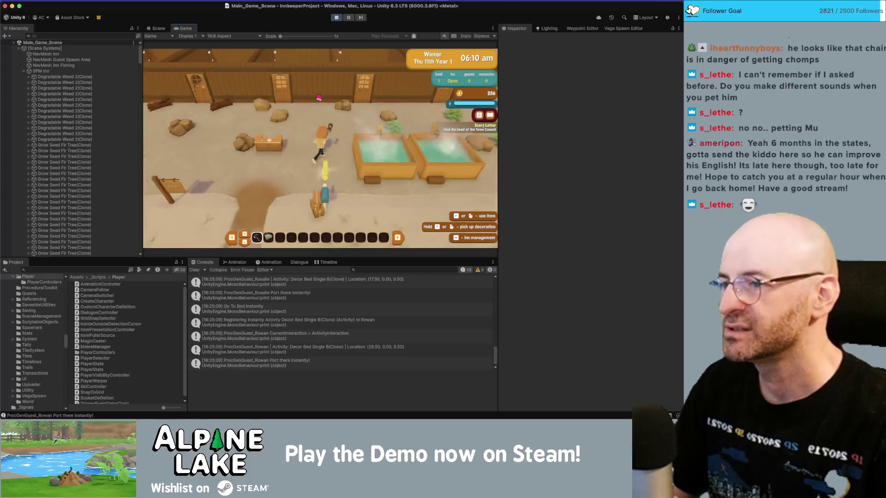
key(w)
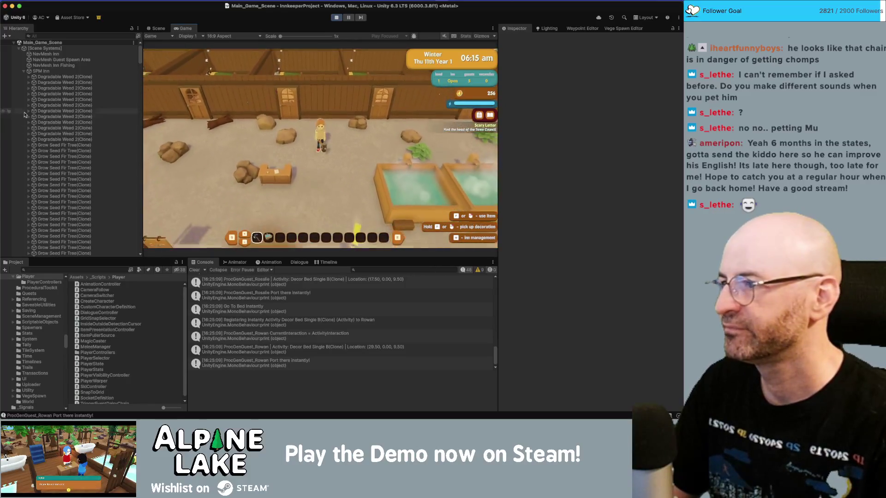
scroll(25, 115, down, 15)
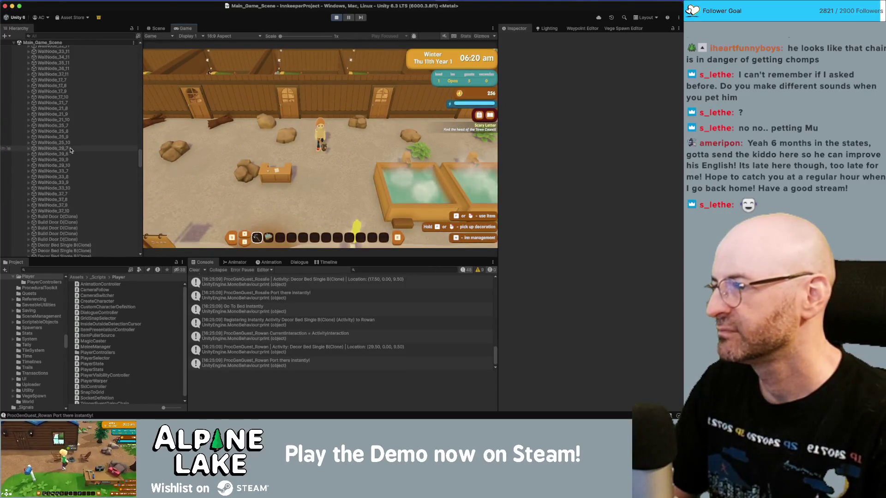
scroll(70, 150, down, 15)
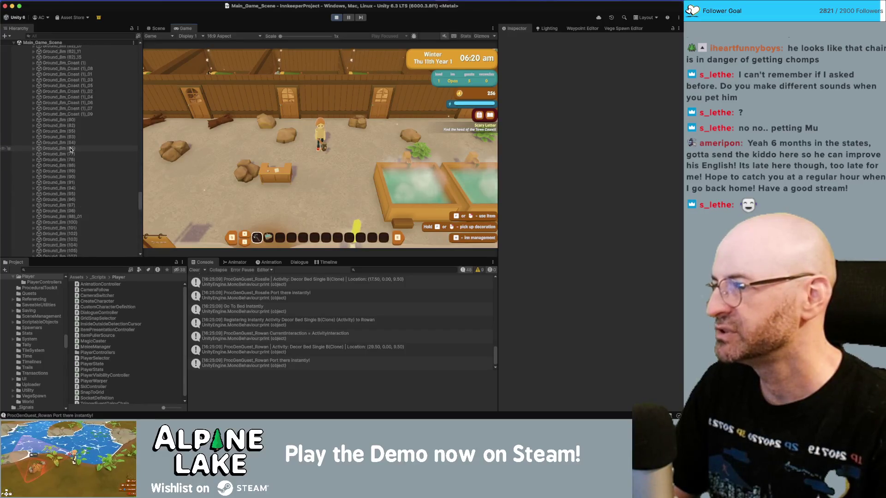
scroll(71, 150, up, 10)
click(75, 184)
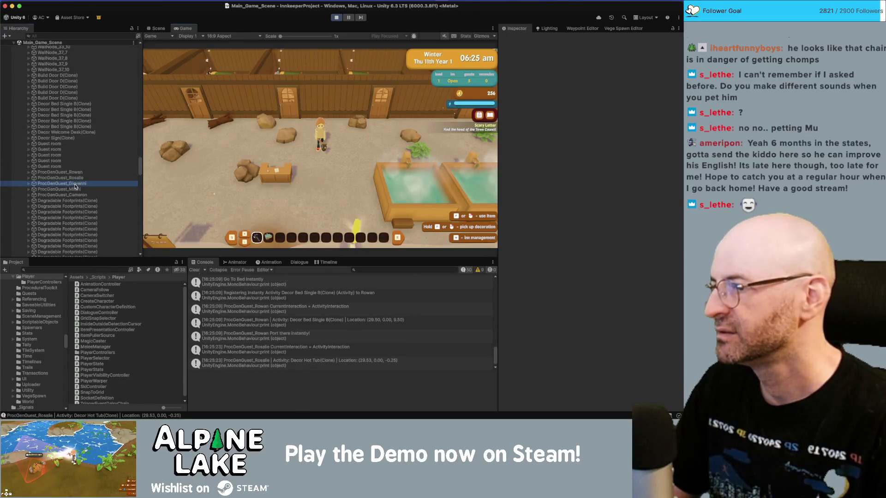
Expand Giovanni, select its NPC Visuals, and delete all its props and clothing.
key(Right)
click(88, 190)
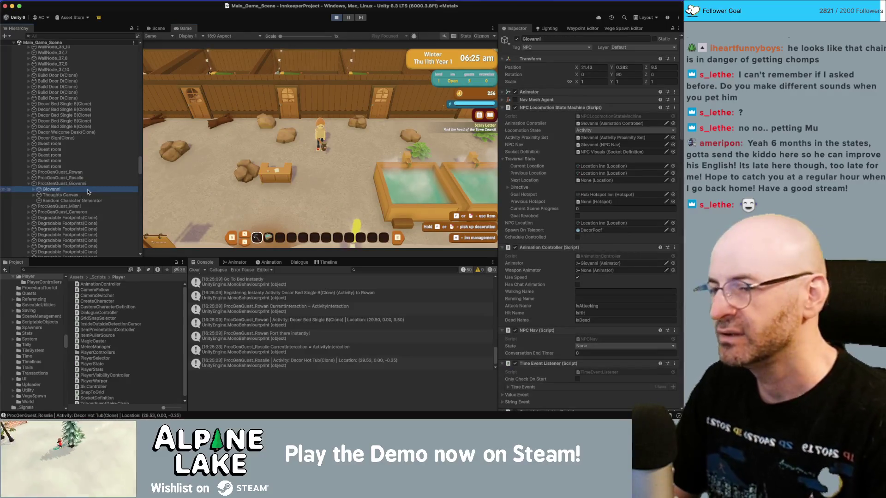
key(Right)
key(Down)
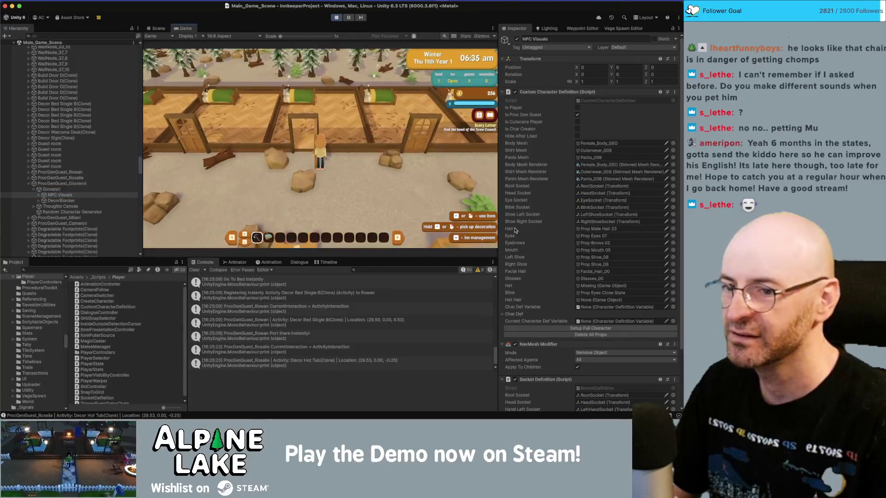
click(554, 335)
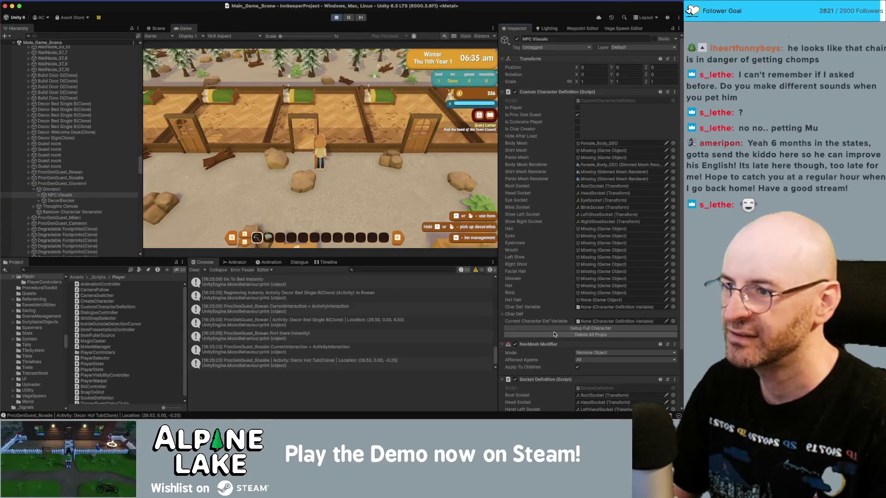
Walk the player around the inn, then rebuild Giovanni's full character from its definition.
key(s)
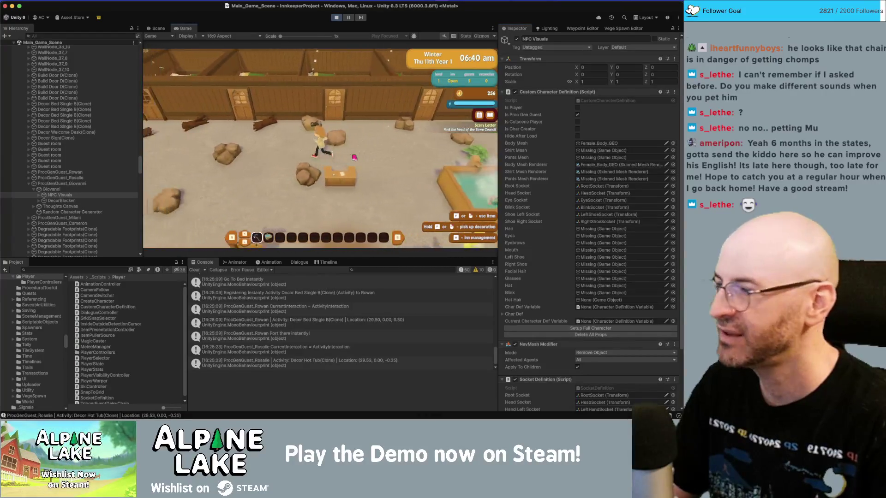
key(w)
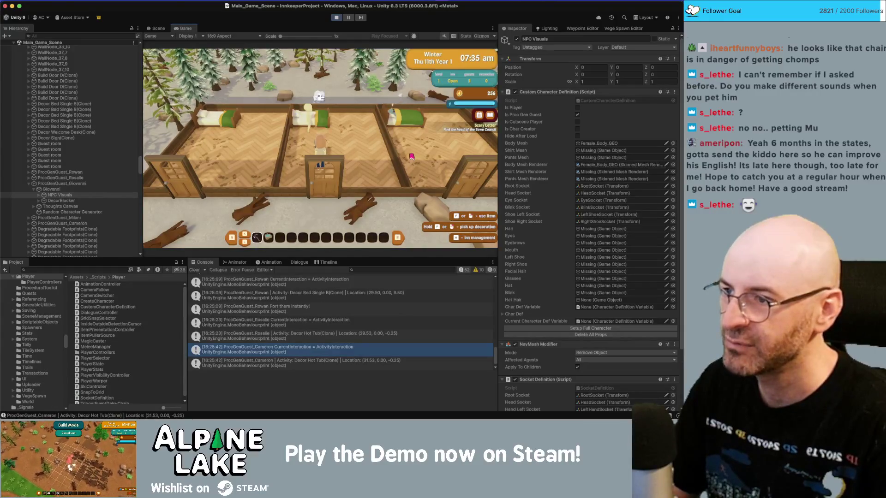
key(s)
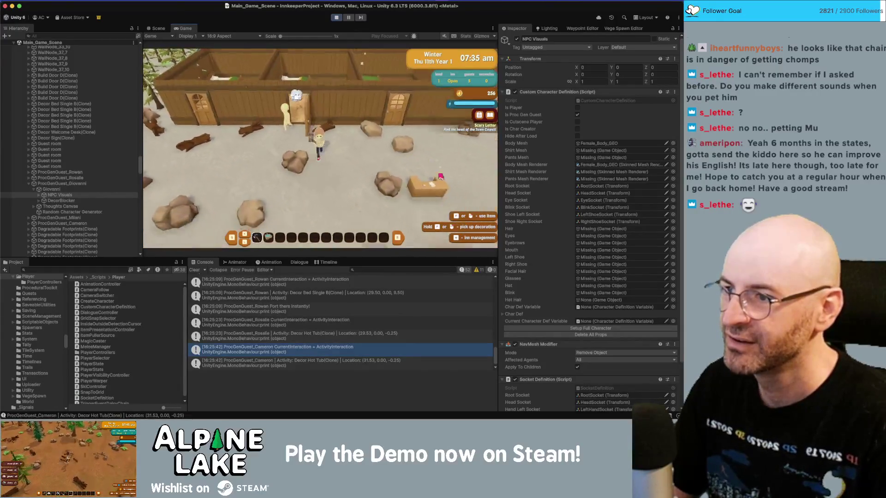
key(s)
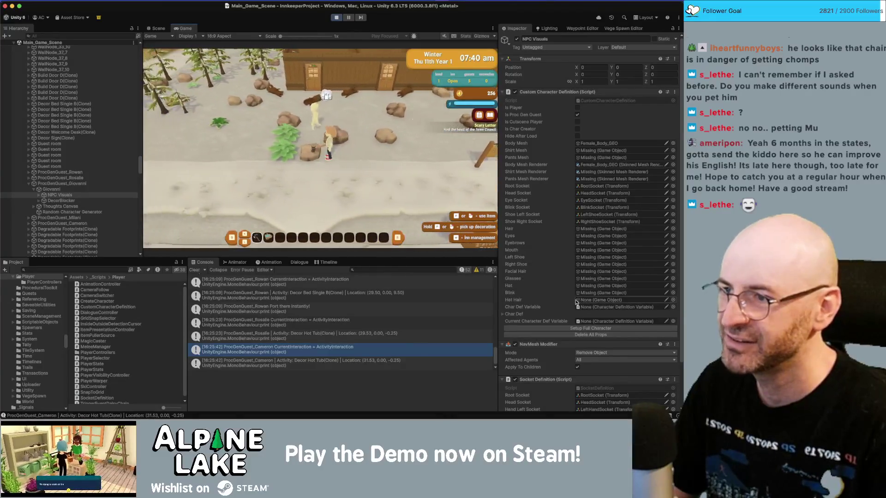
click(597, 329)
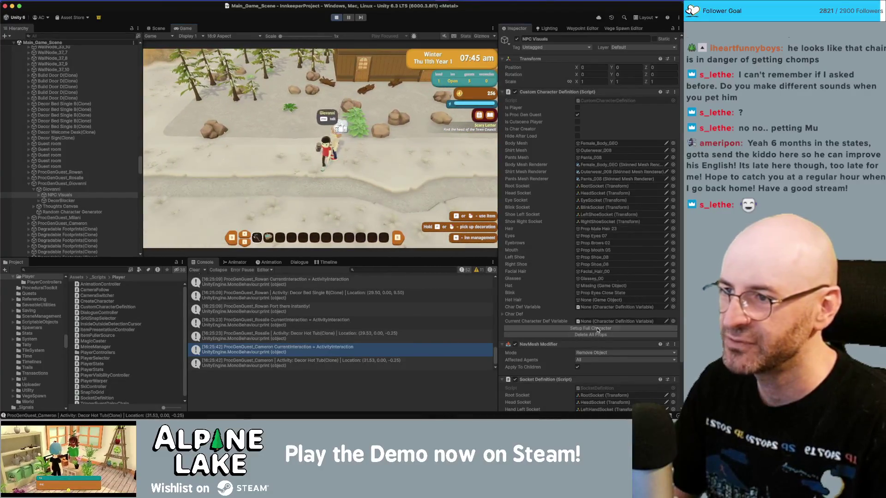
Walk the player west through town and then back east.
key(a)
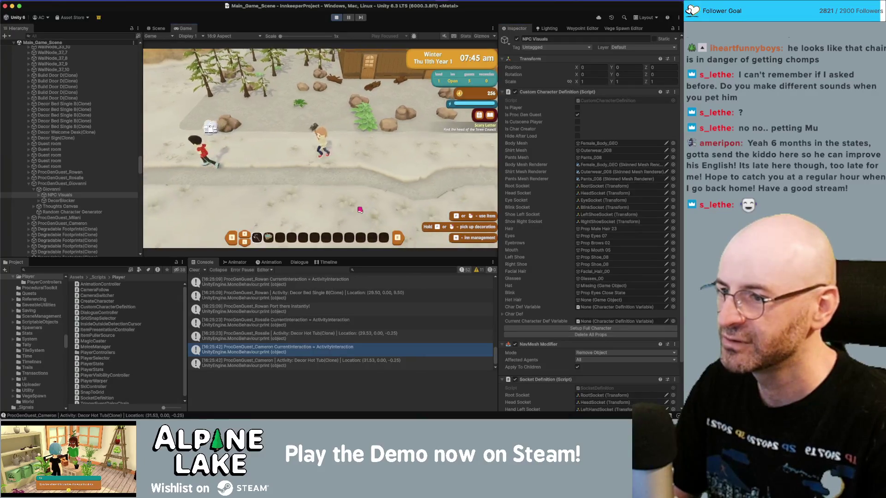
key(a)
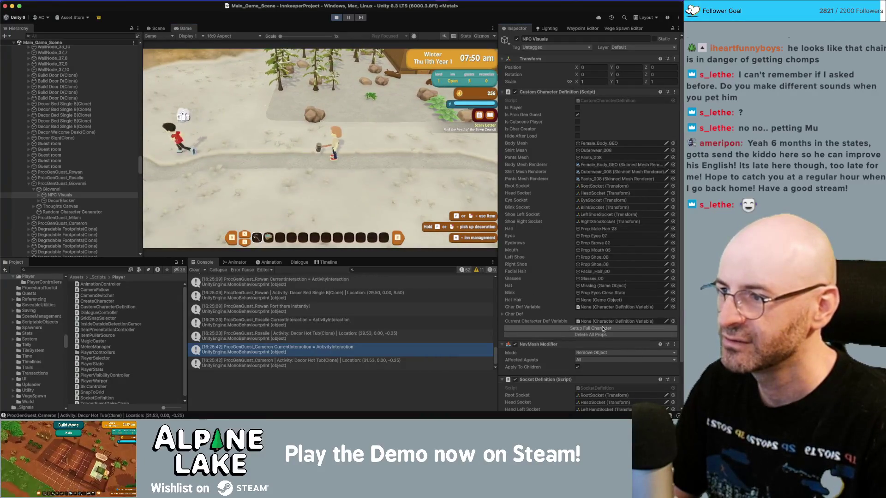
key(a)
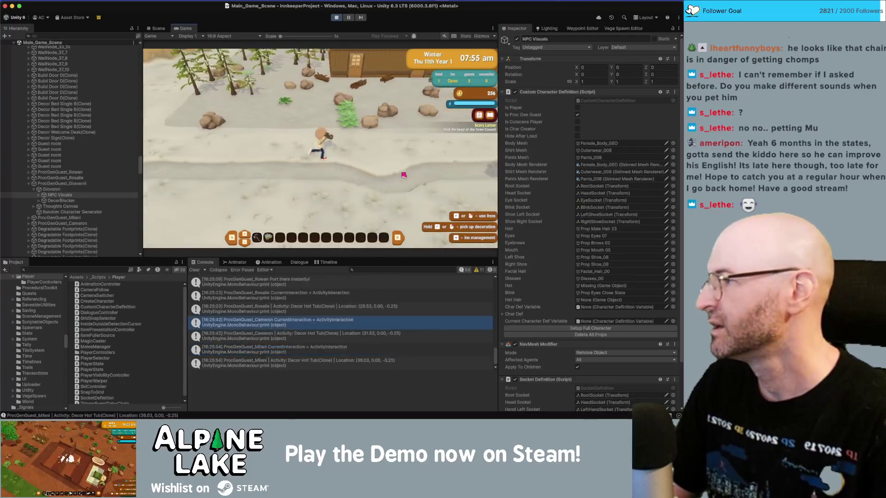
key(d)
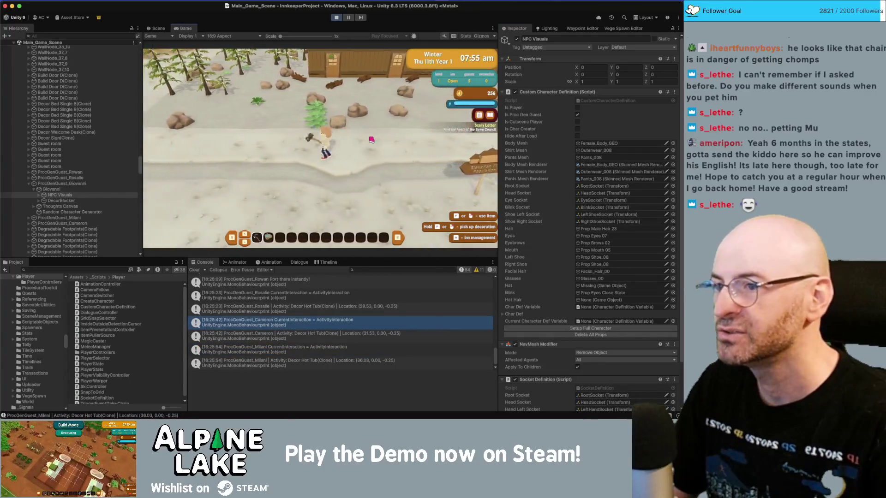
key(d)
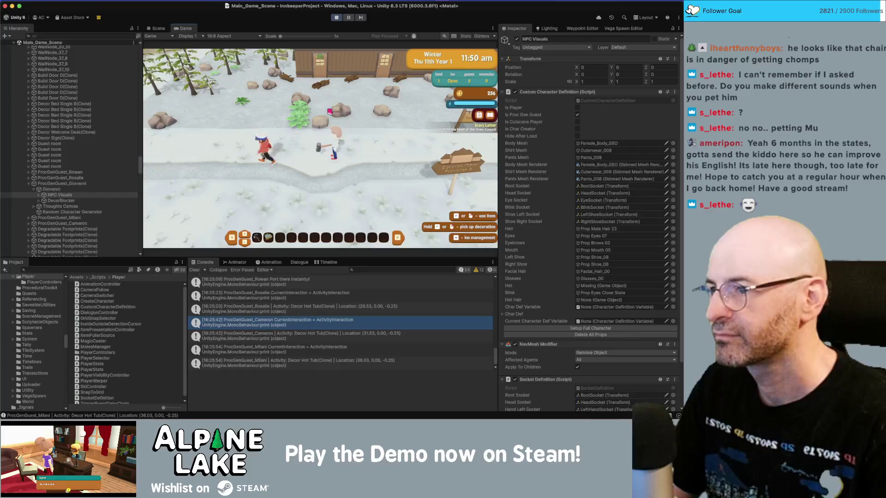
key(d)
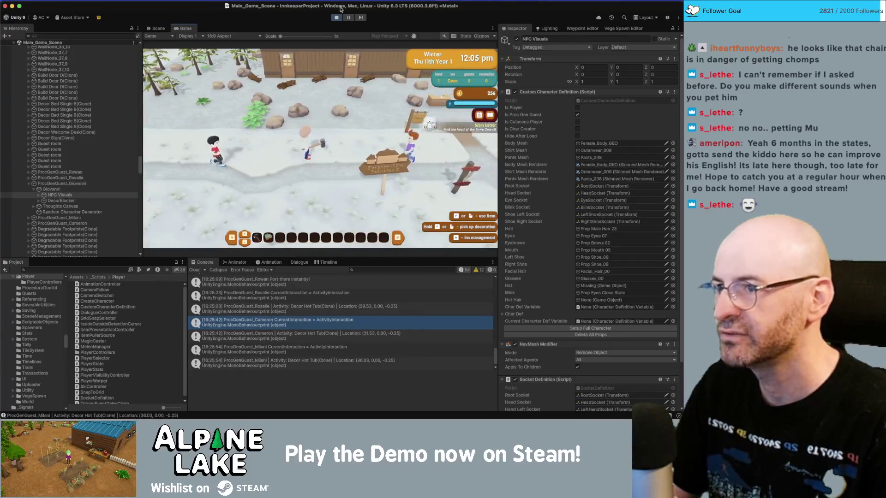
Pause the game, strip Giovanni's props again, then resume walking east.
click(349, 18)
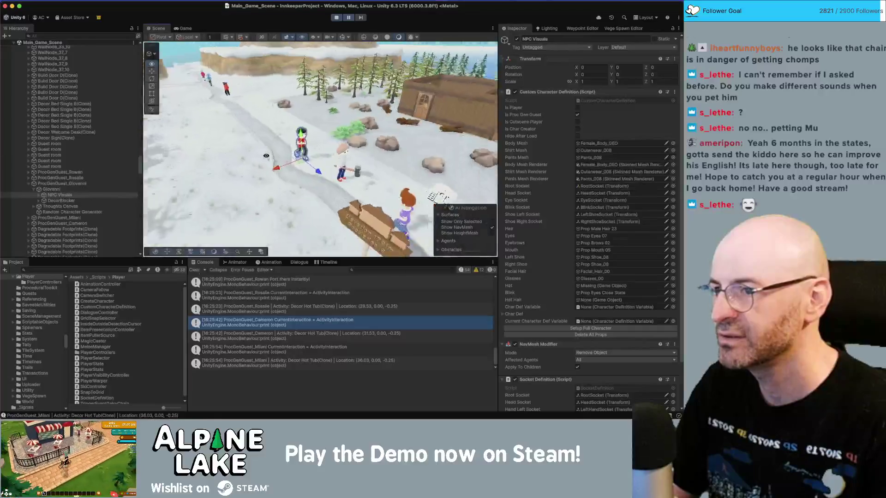
click(615, 335)
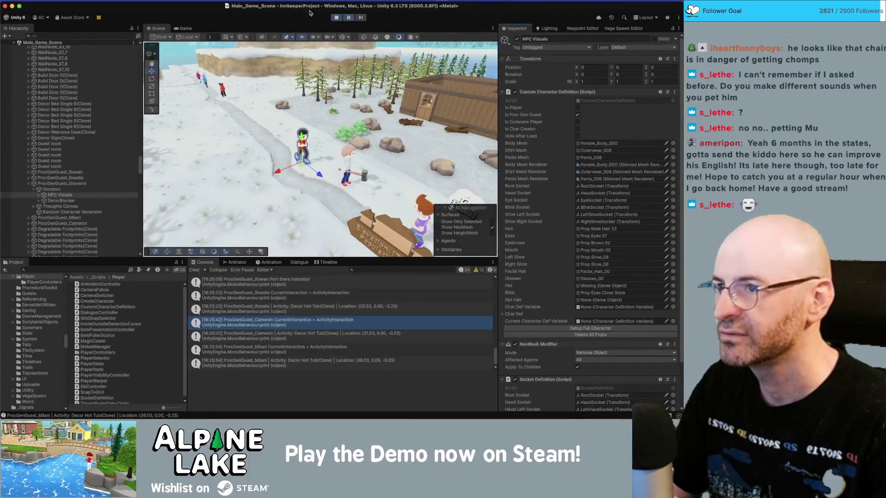
click(348, 18)
key(d)
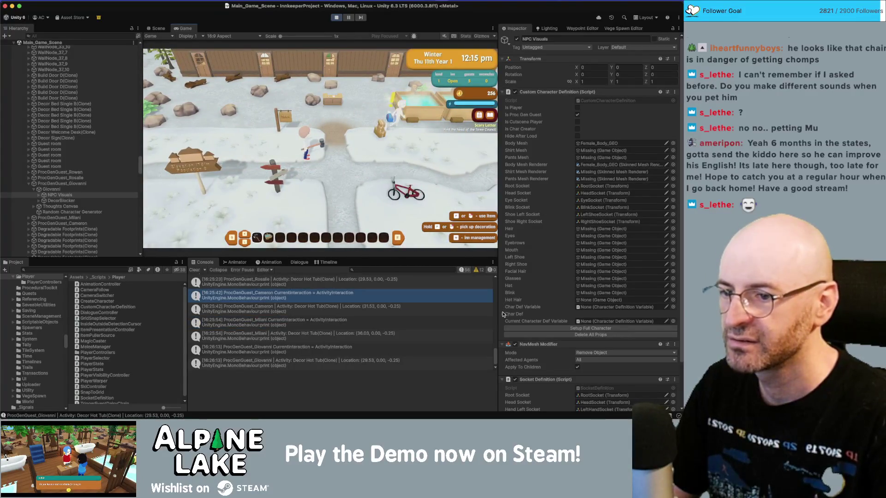
Expand the Char Def prop list to inspect its fields, then stop the game.
click(503, 314)
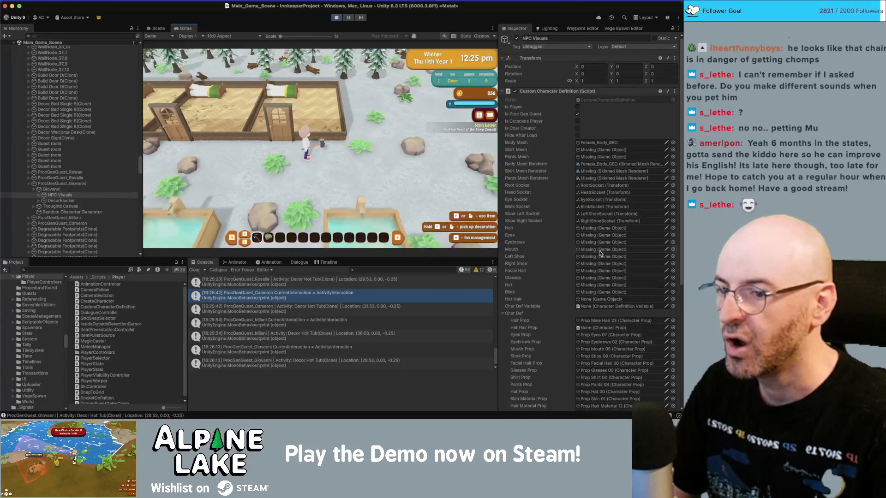
scroll(601, 253, down, 5)
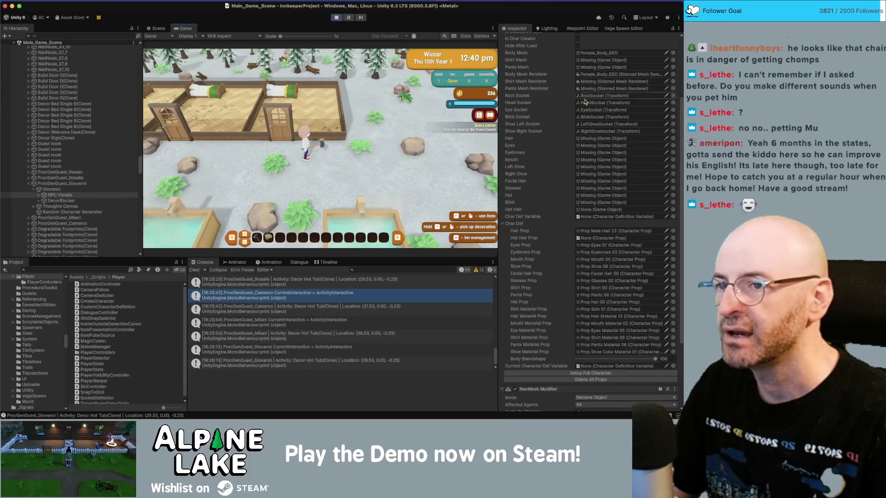
click(503, 224)
click(506, 265)
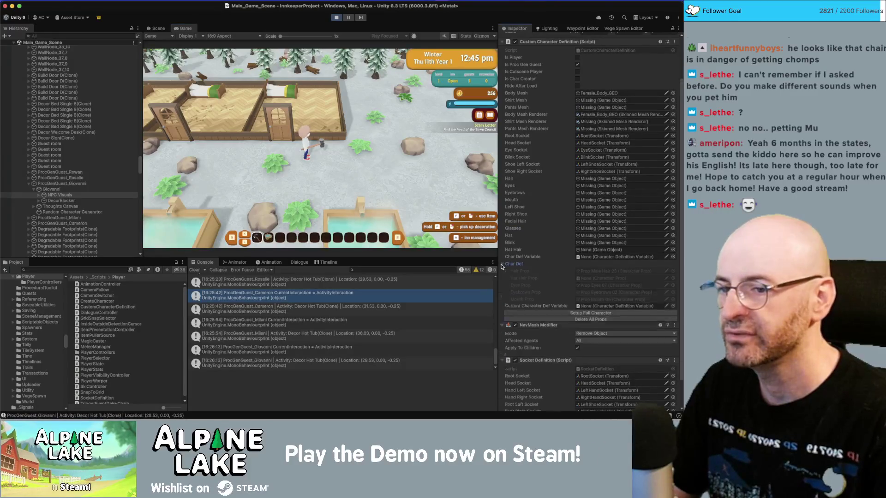
click(335, 17)
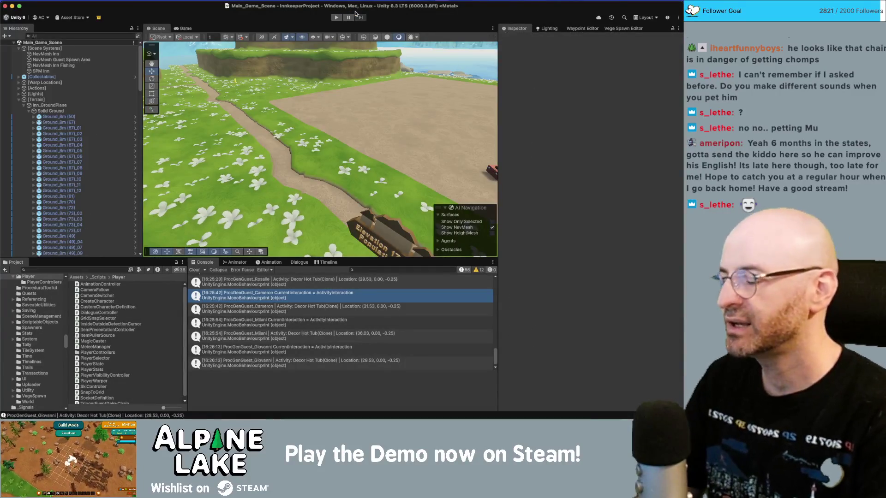
Switch to Rider and scroll CustomCharacterDefinition.cs to the m_CharDef field.
key(super+Tab)
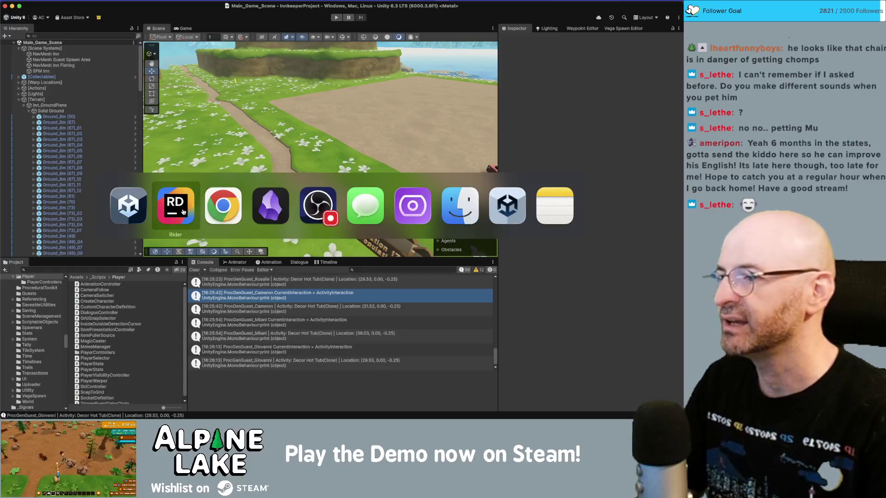
click(190, 209)
scroll(282, 245, down, 15)
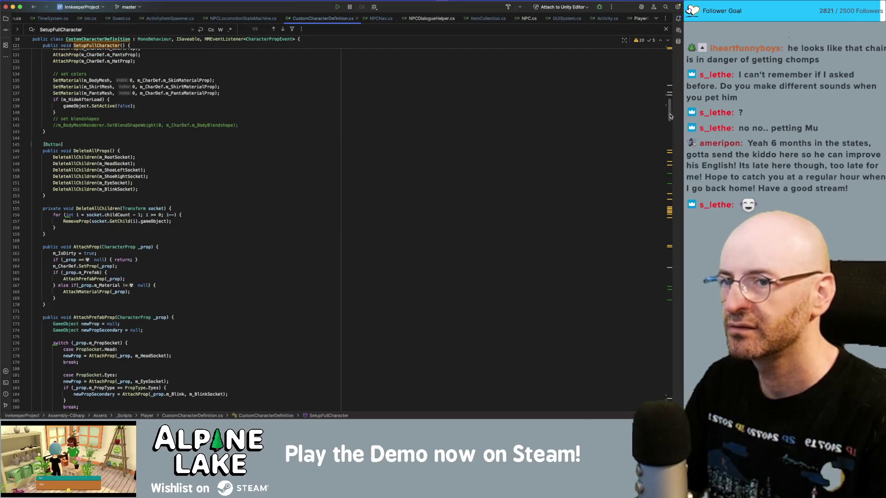
drag(670, 116, 664, 47)
scroll(304, 178, down, 10)
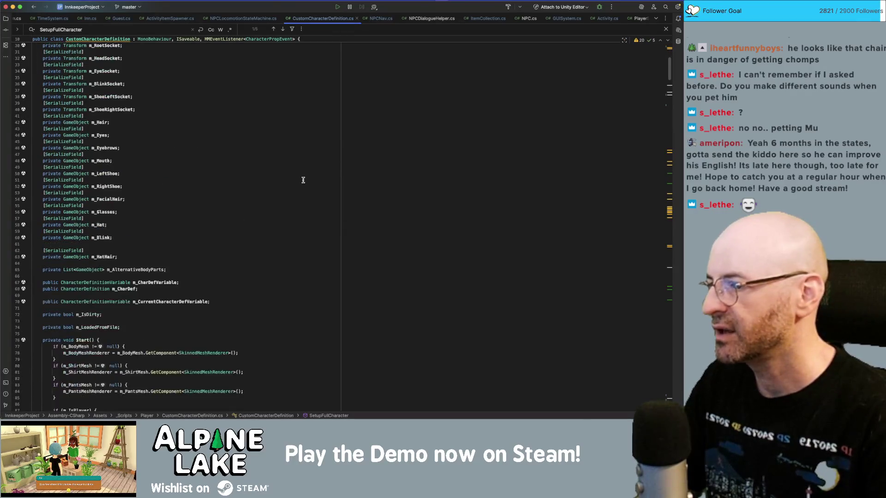
Declare 'private CharacterDefinition _charDefCache;' on a new line below m_CharDef.
double_click(123, 289)
key(End)
key(Return)
text(pri)
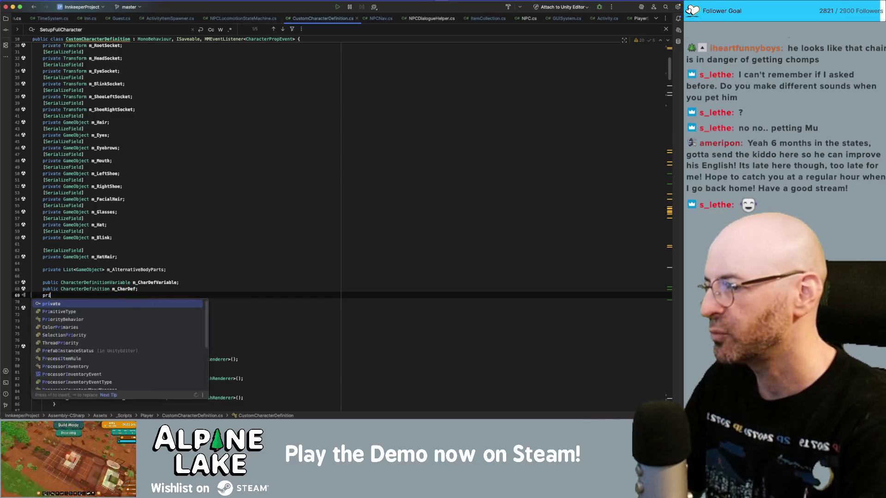
text(vate CharacterDefin)
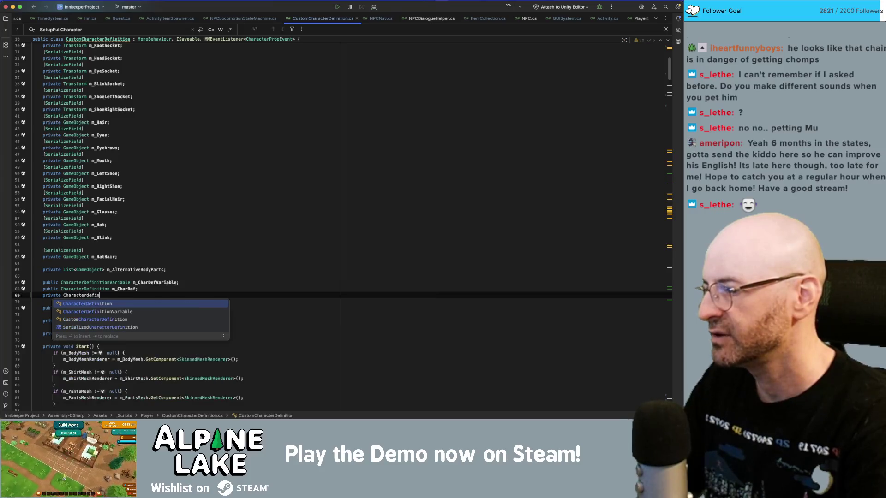
key(Return)
text(_)
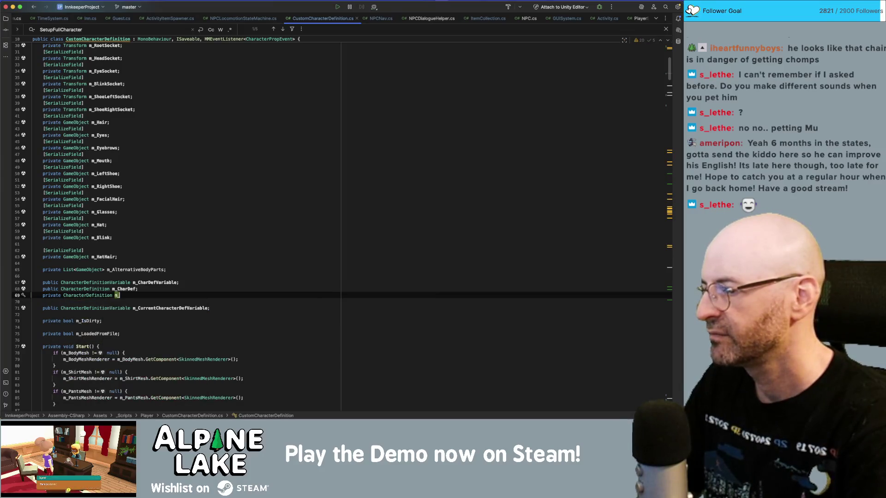
text(CharDef)
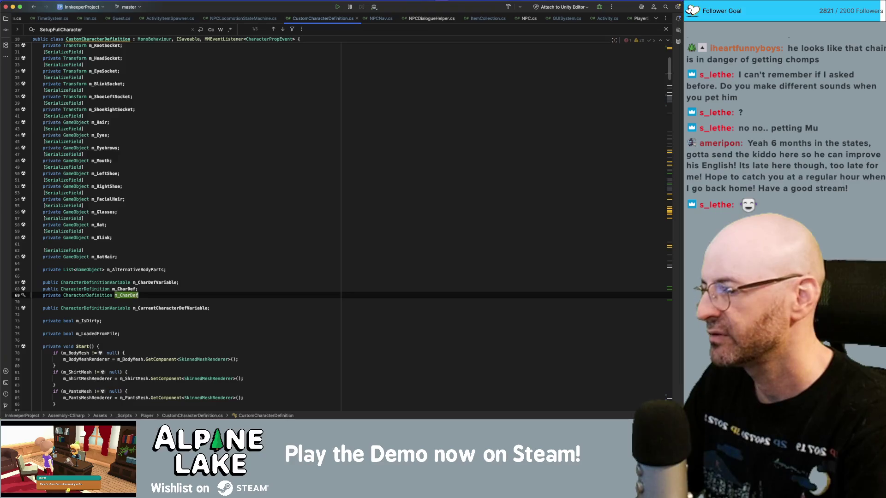
text(Original;)
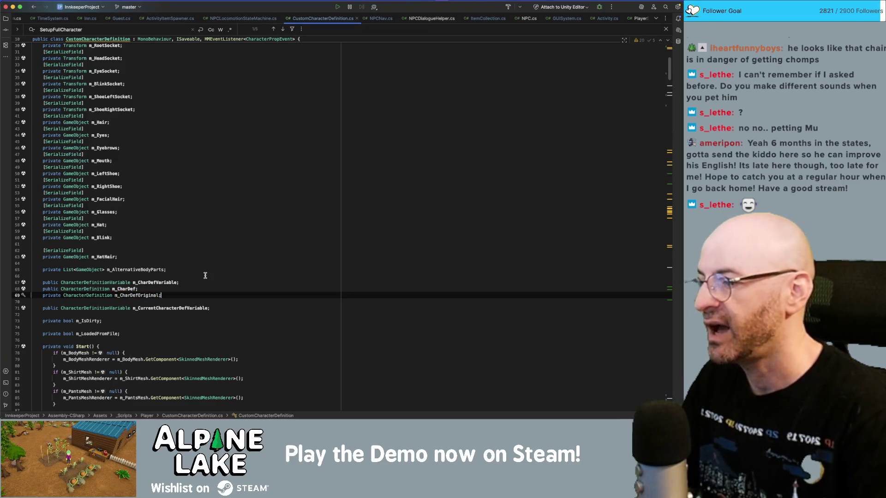
key(Left)
key(BackSpace)
key(BackSpace)
key(BackSpace)
key(BackSpace)
key(BackSpace)
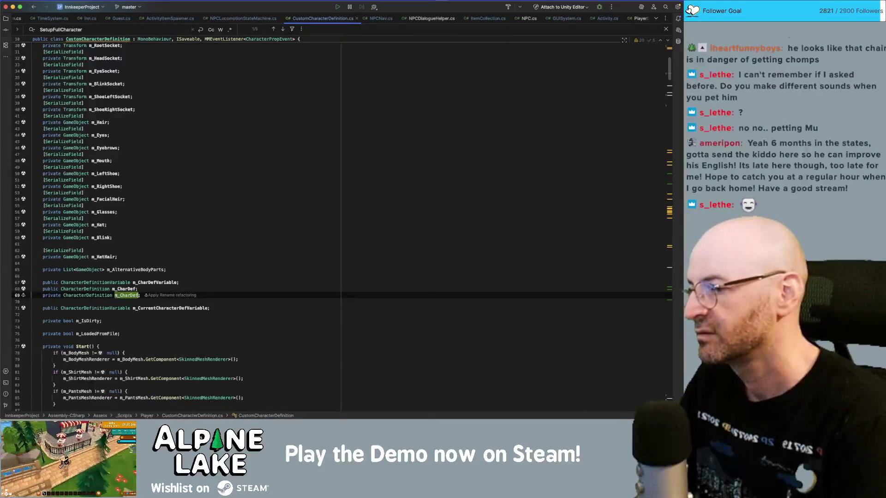
text(charDefCache)
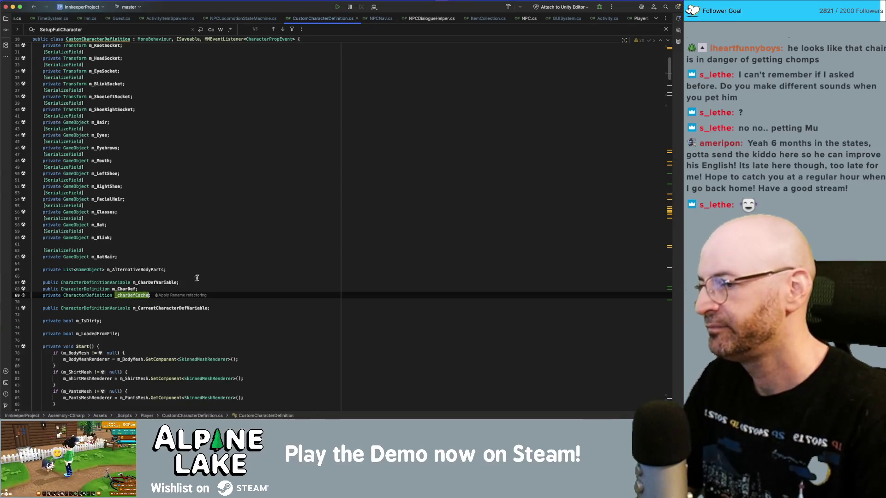
Search the file for occurrences of m_CharDef.
double_click(122, 289)
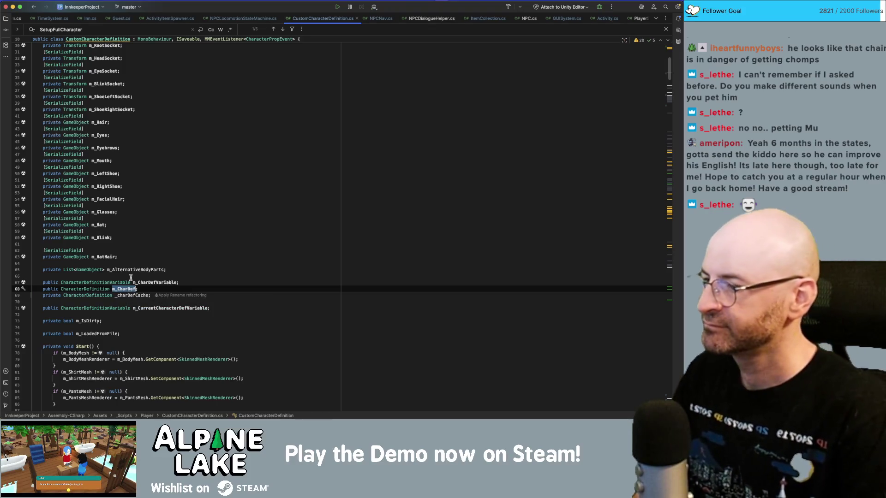
double_click(132, 296)
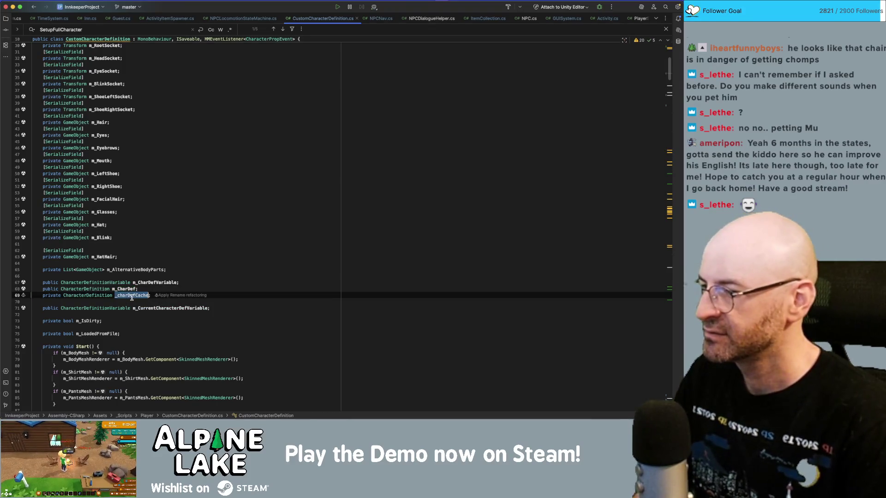
double_click(130, 290)
key(super+f)
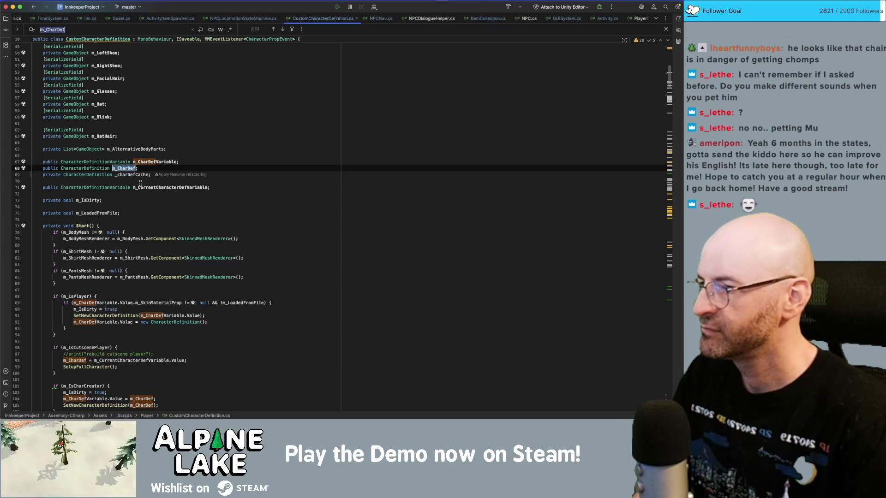
double_click(135, 175)
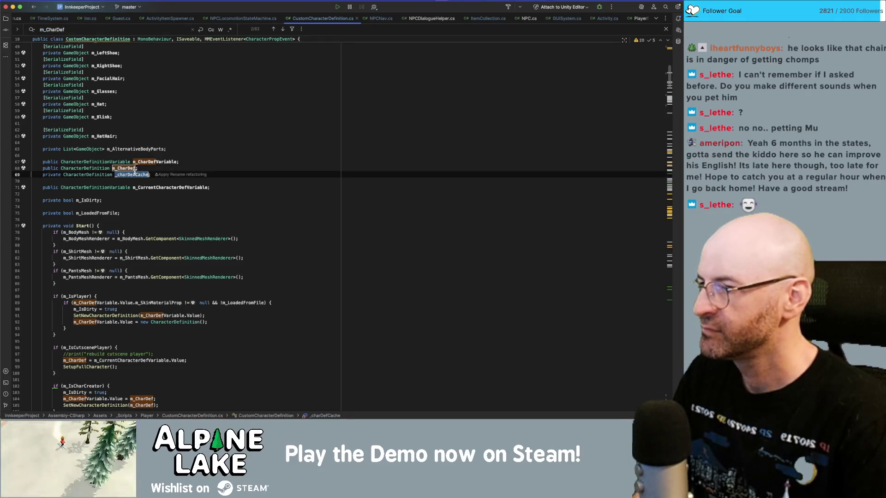
scroll(158, 253, down, 3)
scroll(158, 252, down, 10)
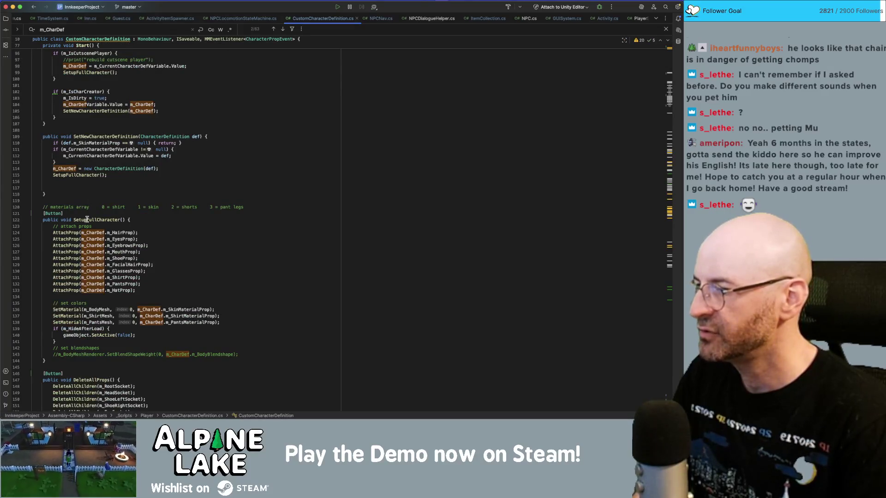
scroll(87, 219, down, 8)
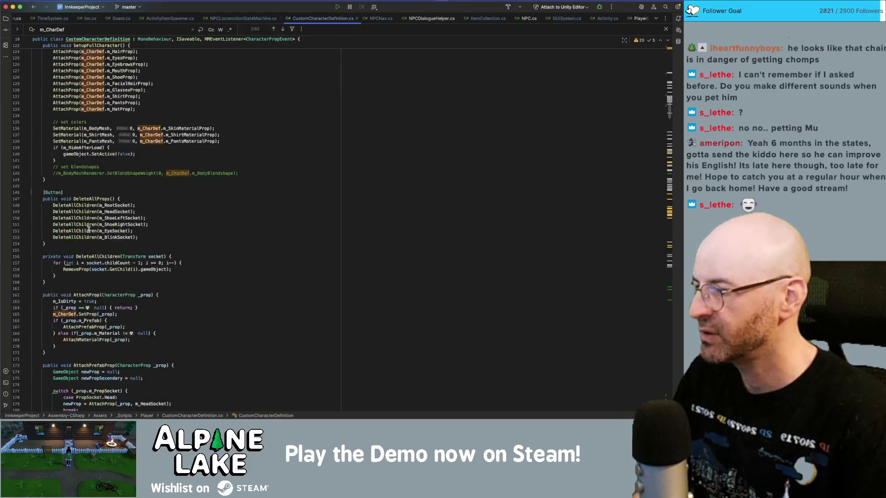
scroll(88, 229, down, 7)
scroll(100, 226, down, 20)
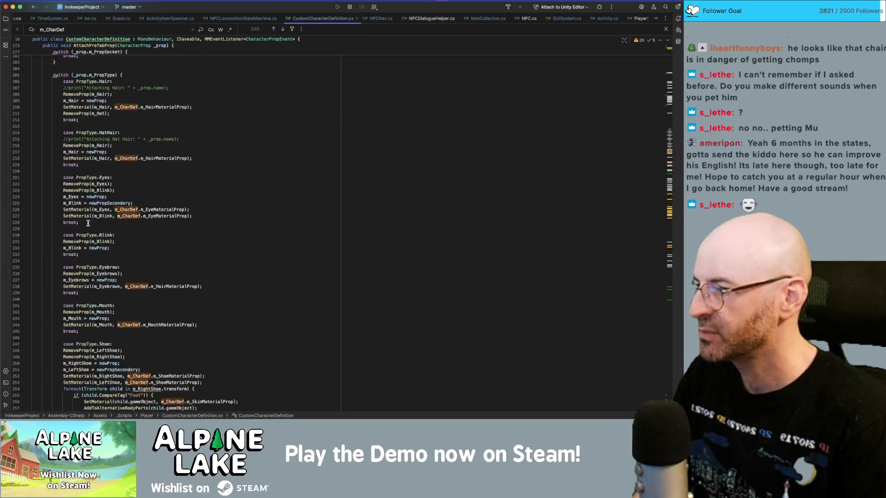
scroll(88, 223, down, 7)
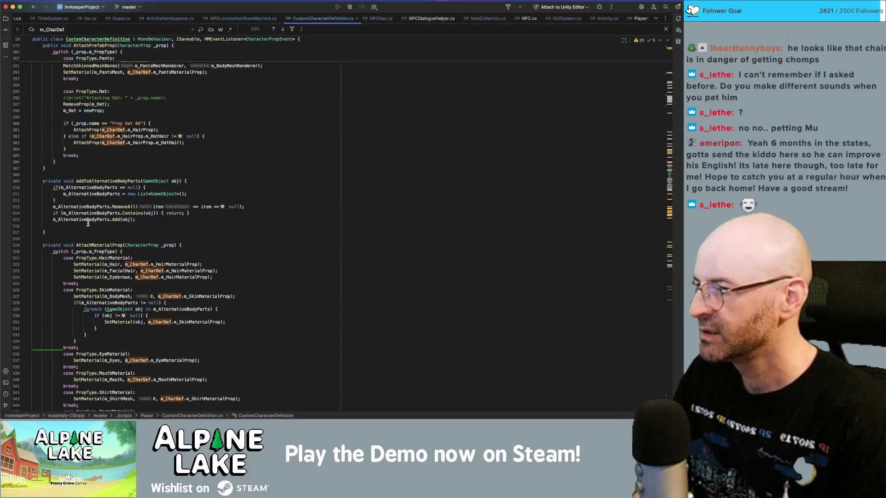
scroll(88, 223, down, 16)
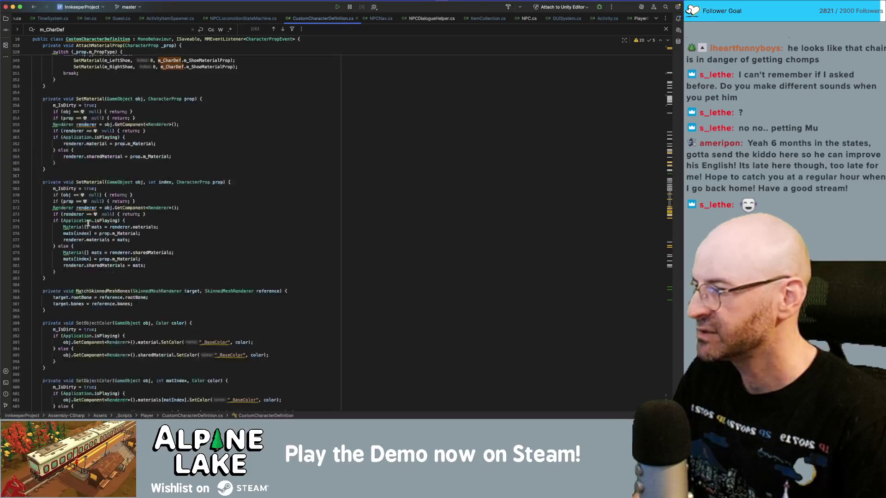
scroll(88, 223, down, 10)
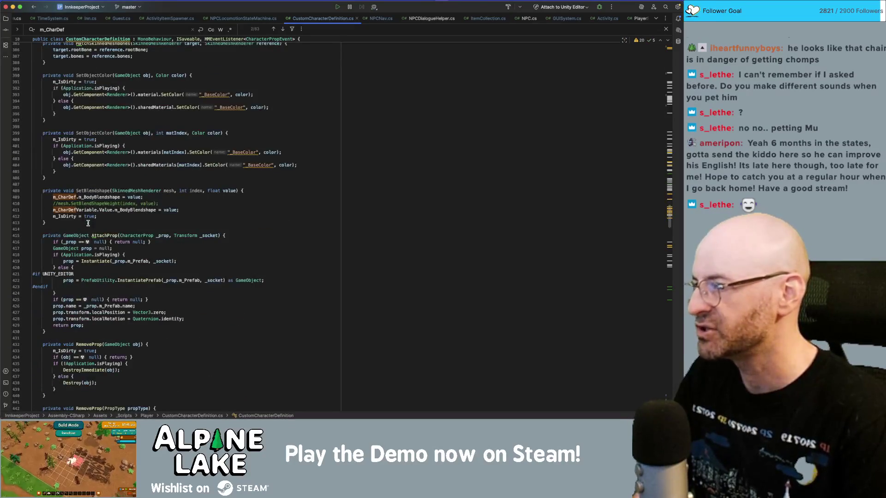
scroll(87, 223, down, 5)
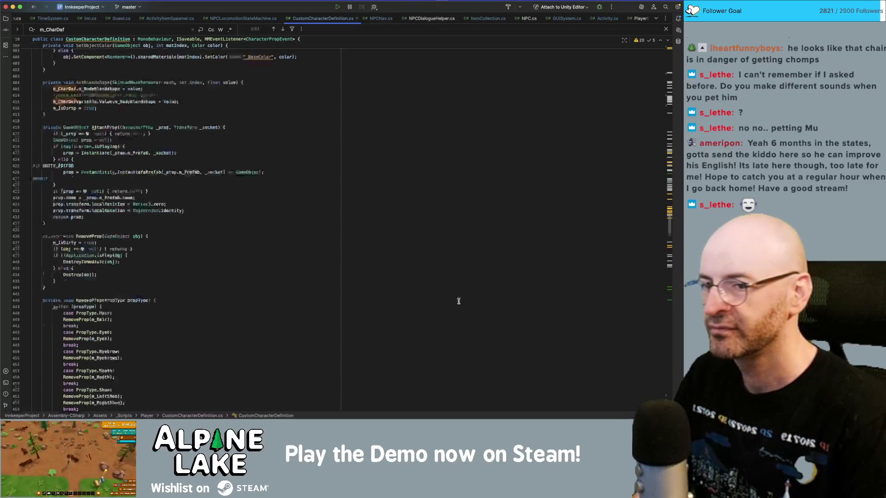
scroll(459, 301, down, 4)
drag(672, 238, 658, 83)
scroll(658, 83, down, 5)
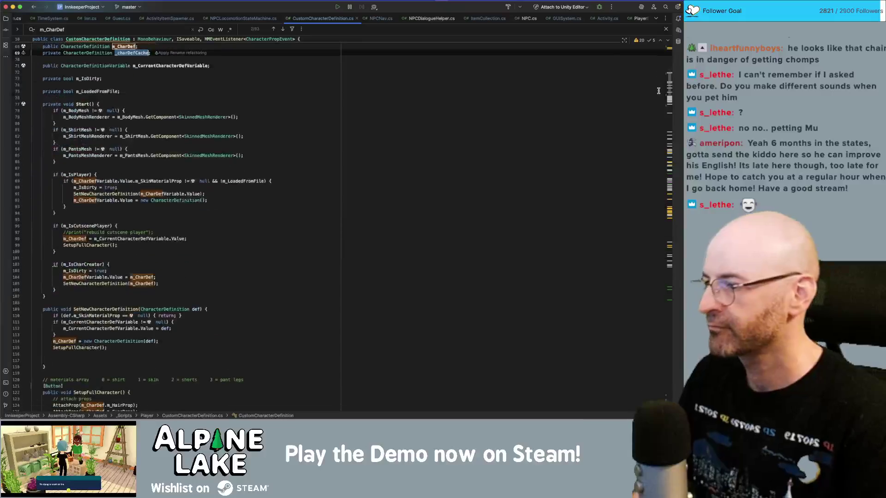
scroll(658, 91, down, 5)
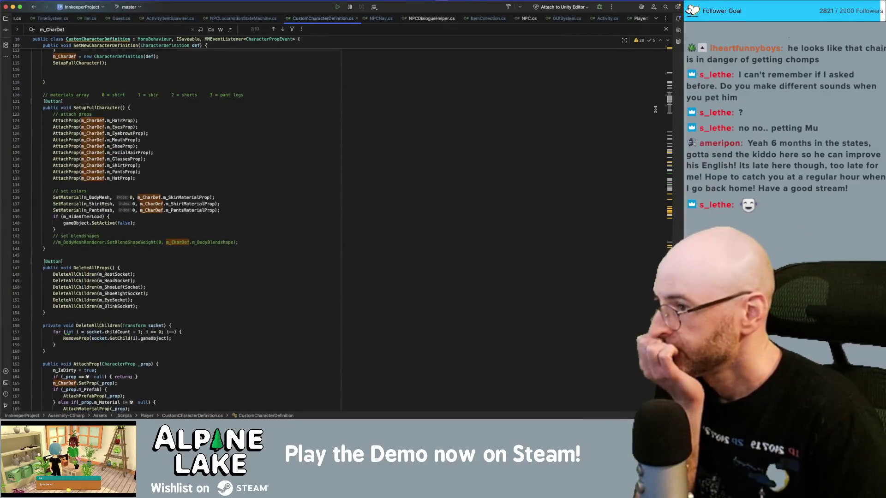
scroll(655, 107, down, 5)
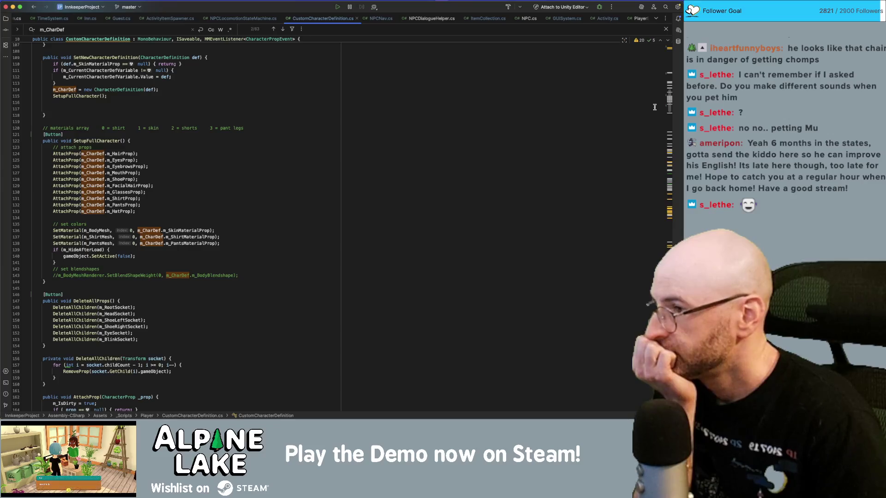
scroll(654, 106, up, 2)
scroll(654, 105, up, 1)
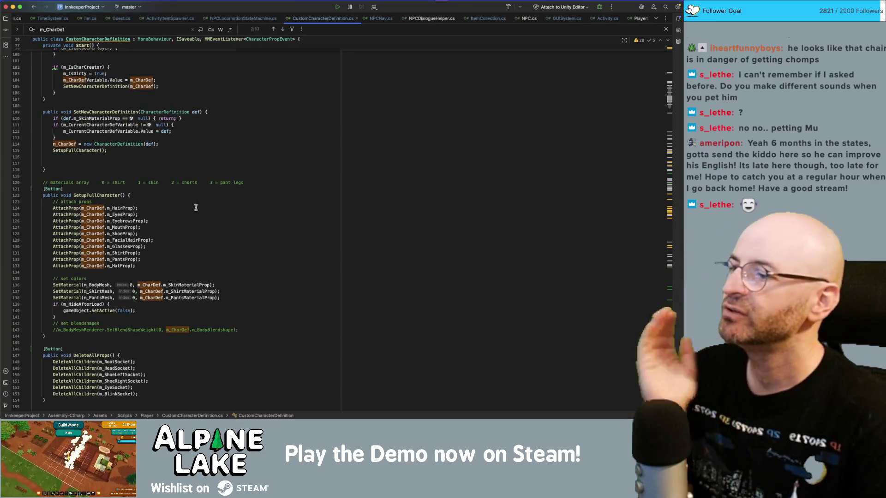
click(172, 196)
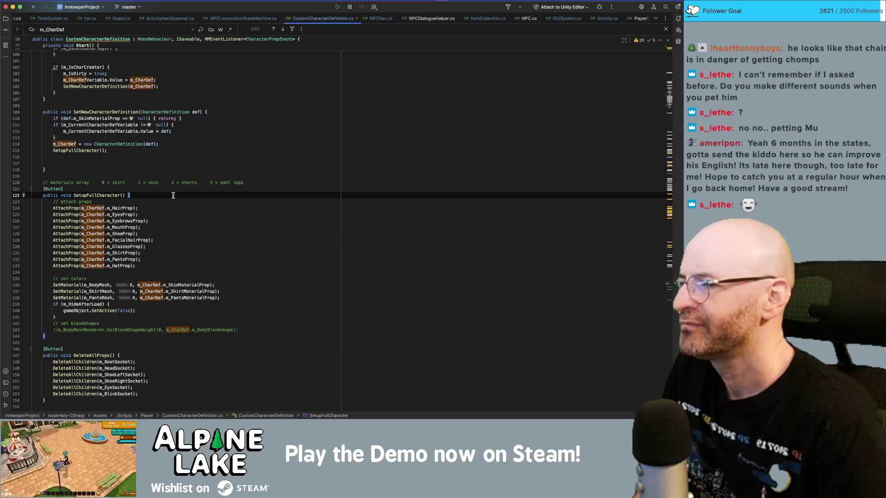
Search for every call to SetupFullCharacter, then close the results.
double_click(97, 195)
key(super+shift+f)
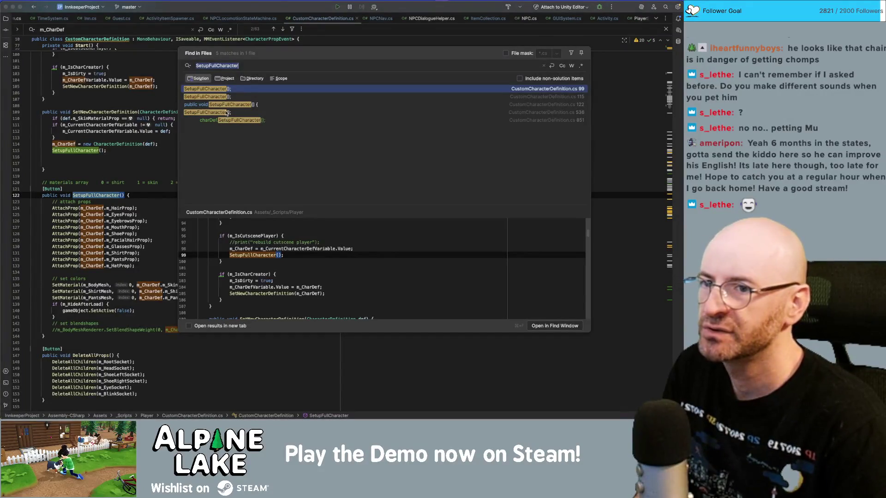
key(Escape)
Find uses of SetNewCharacterDefinition and open CreateCharacter.cs at its line 23 call.
double_click(125, 112)
key(super+shift+f)
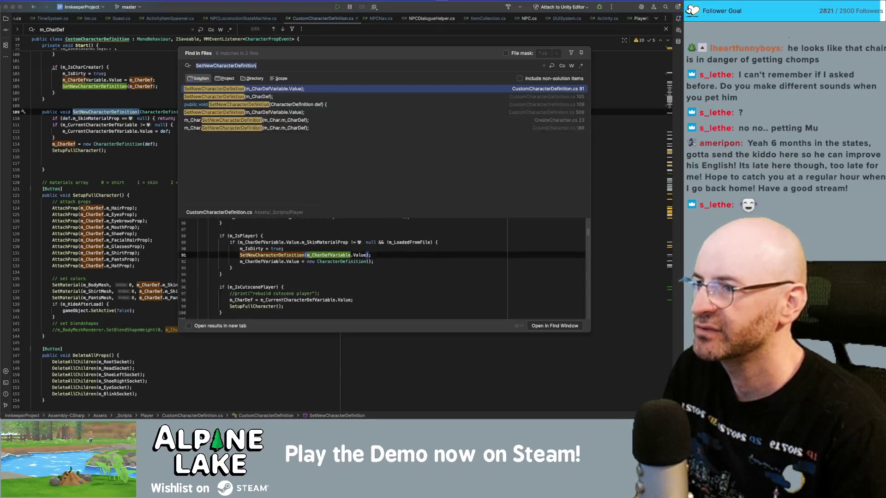
click(250, 123)
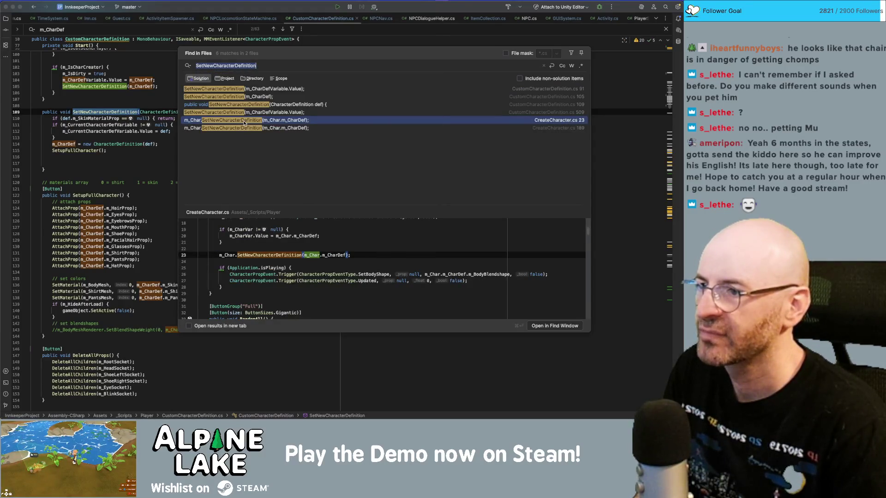
double_click(244, 122)
Return to the SetNewCharacterDefinition declaration, at the end of the m_CharDef assignment.
click(80, 130)
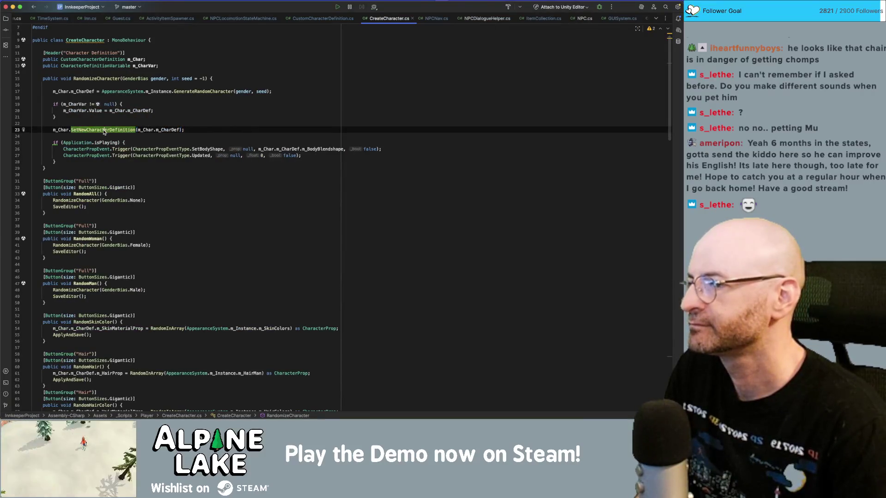
super+click(104, 131)
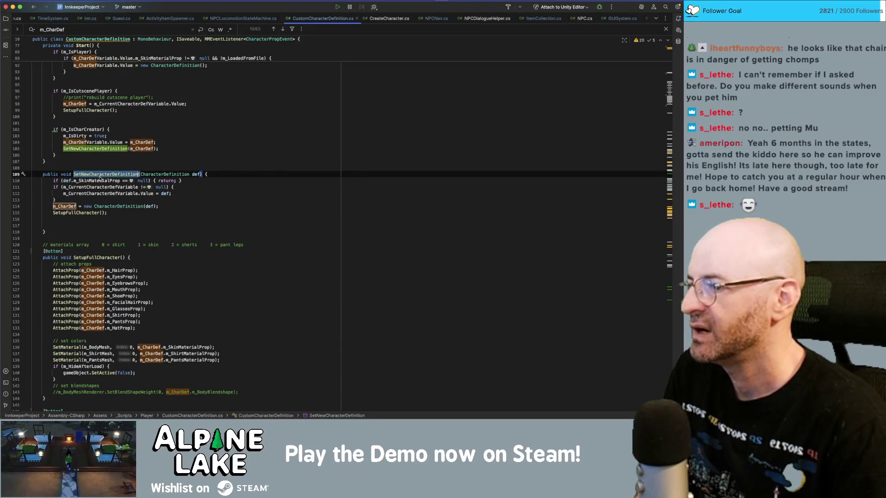
click(166, 206)
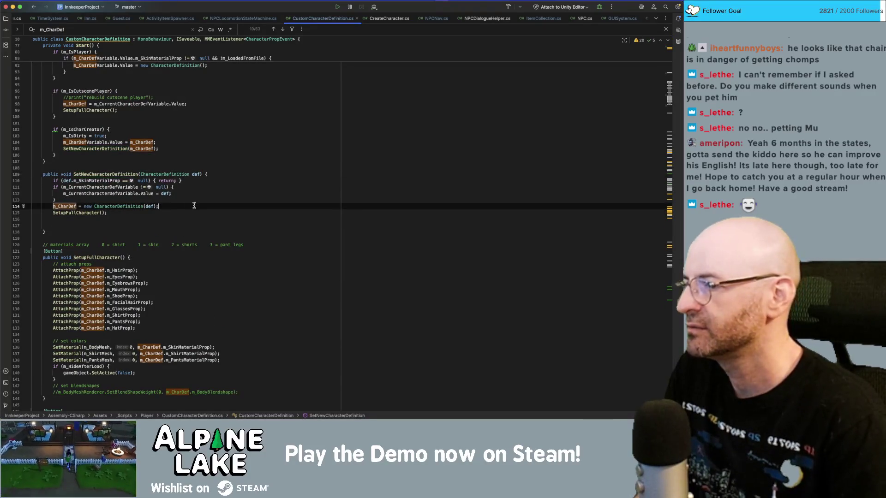
Add '_charDefCache = new CharacterDefinition(def);' after line 114.
key(Return)
text(_charDefCache)
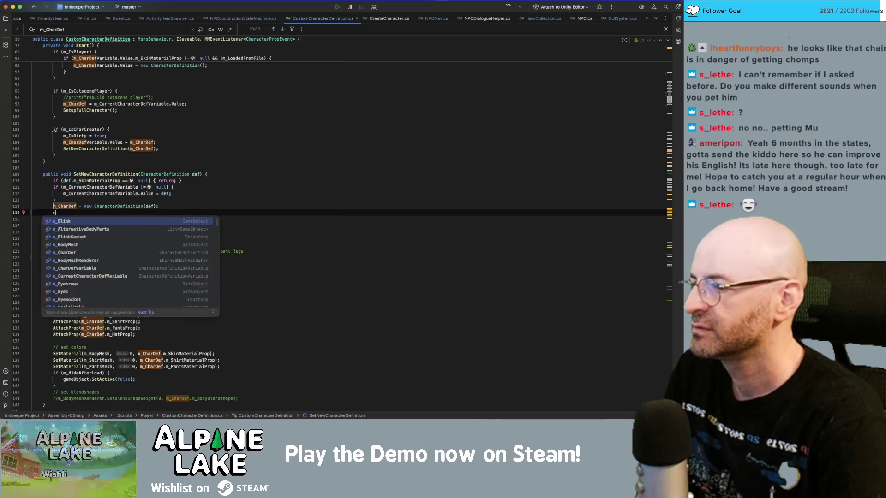
text( = m_C)
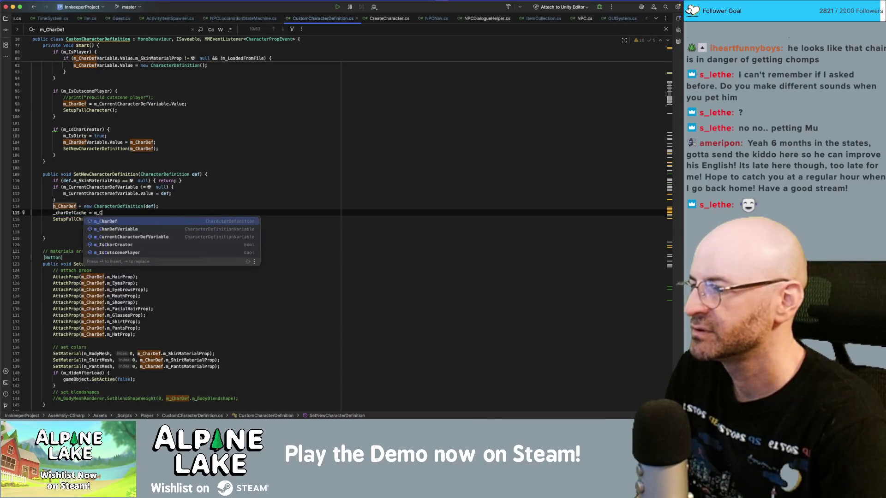
key(BackSpace)
key(BackSpace)
text(new)
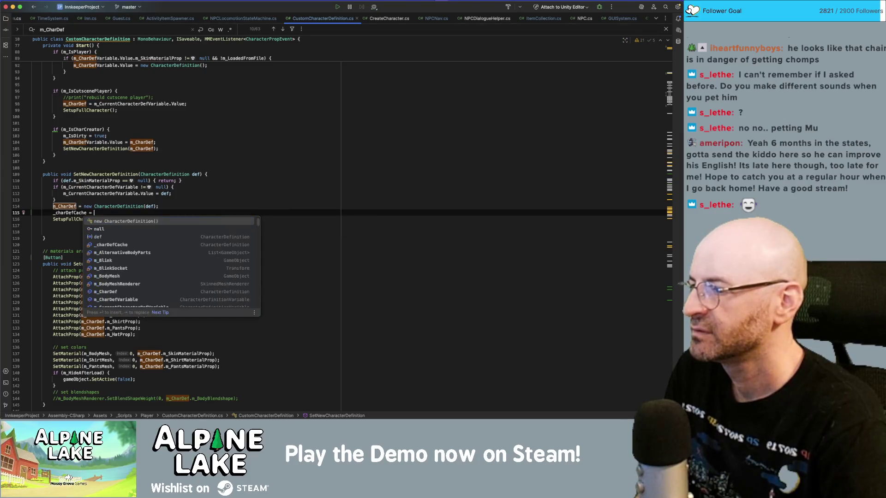
text( Ch)
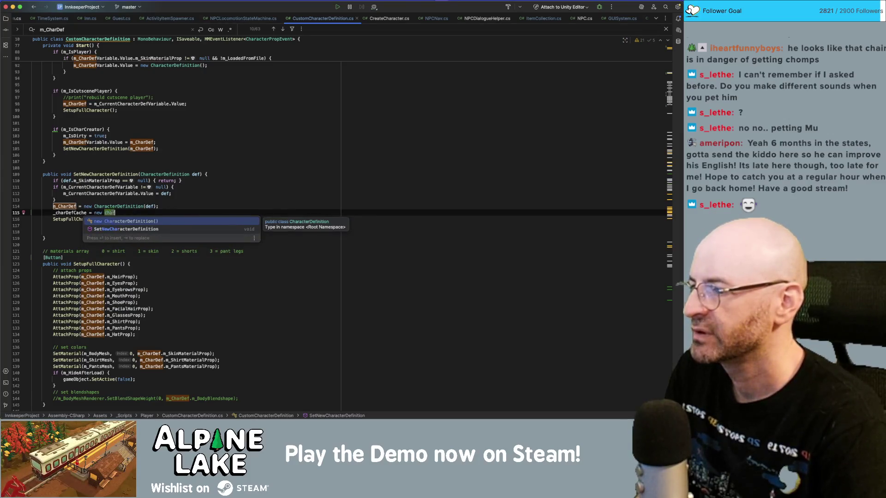
key(Return)
text(def);)
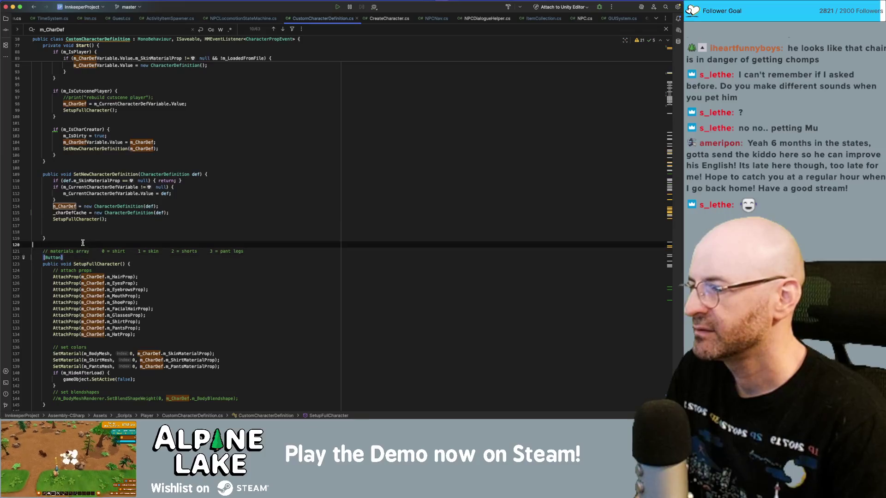
Check the extent of SetupFullCharacter and place the cursor on empty line 120.
double_click(94, 276)
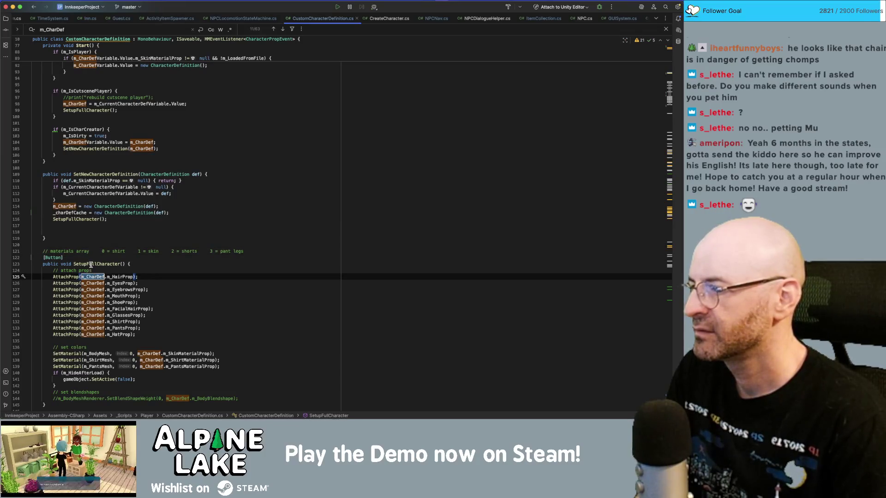
click(91, 257)
click(130, 263)
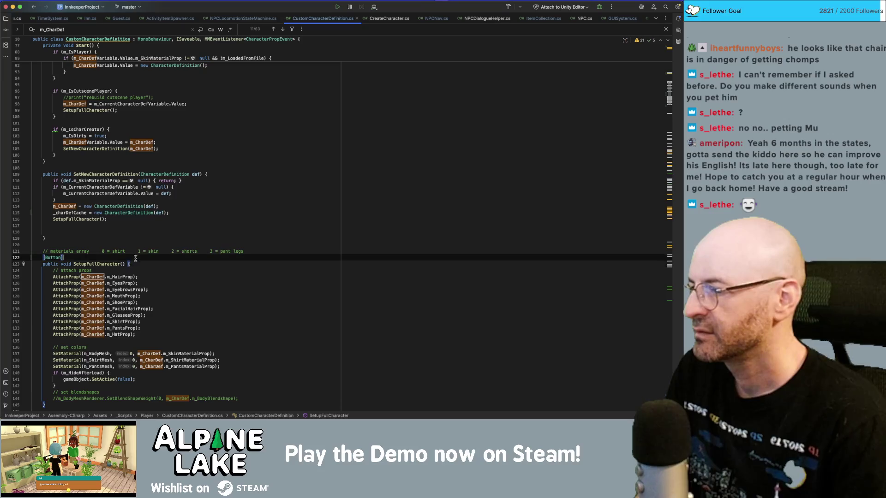
click(102, 245)
click(103, 263)
click(104, 246)
Add a [Button] method header 'public void OverwriteCharWithCache() {' above SetupFullCharacter.
key(Return)
key(Return)
key(Up)
text([Bu)
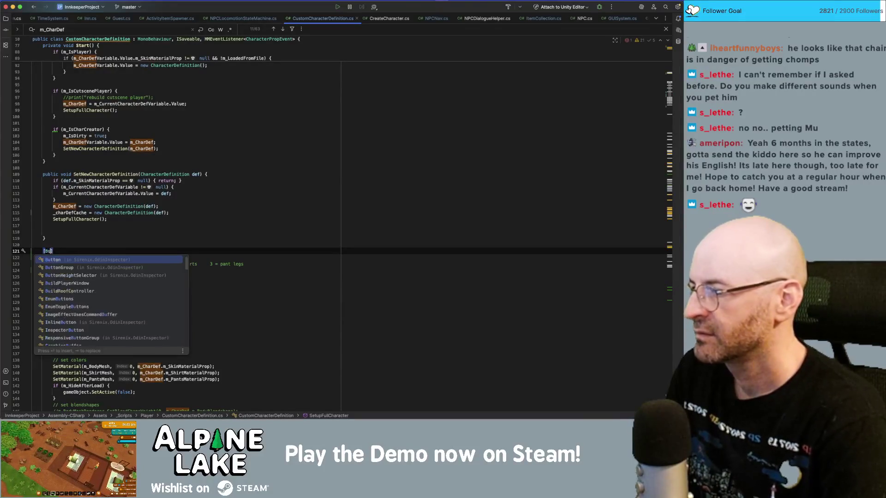
text(tton])
key(Return)
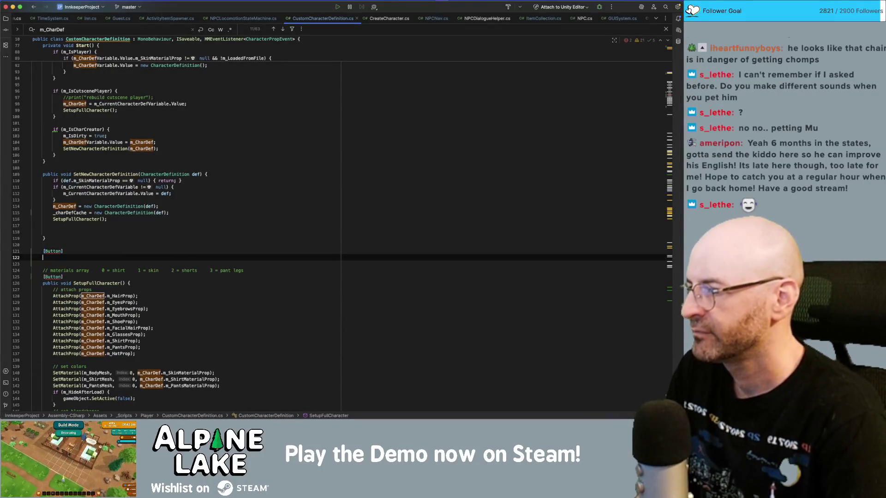
text(public void Sy)
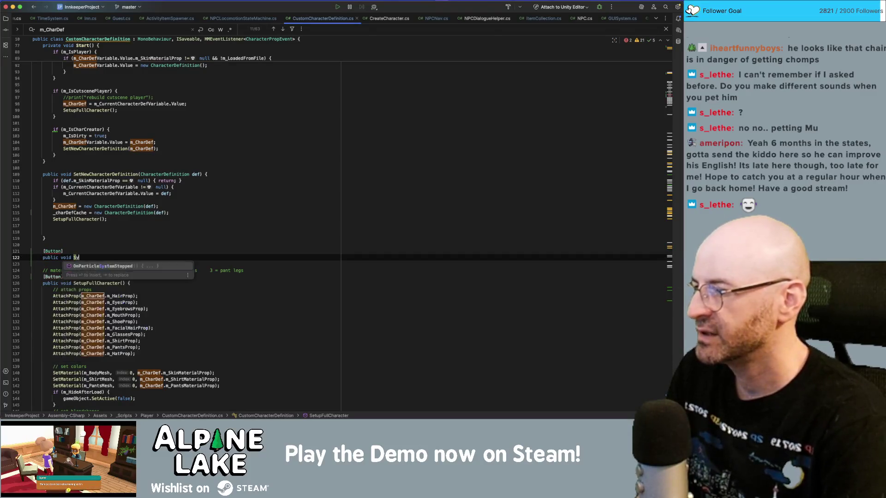
text(ncChar)
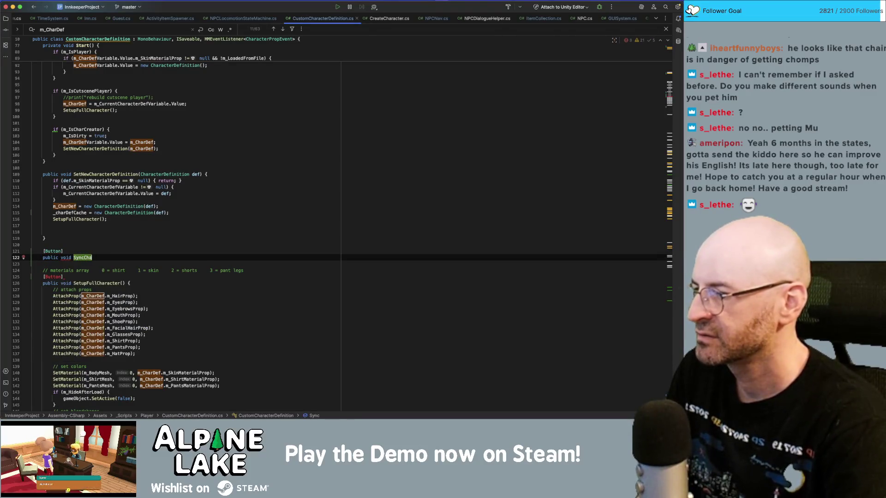
key(BackSpace)
key(BackSpace)
key(BackSpace)
text(Over)
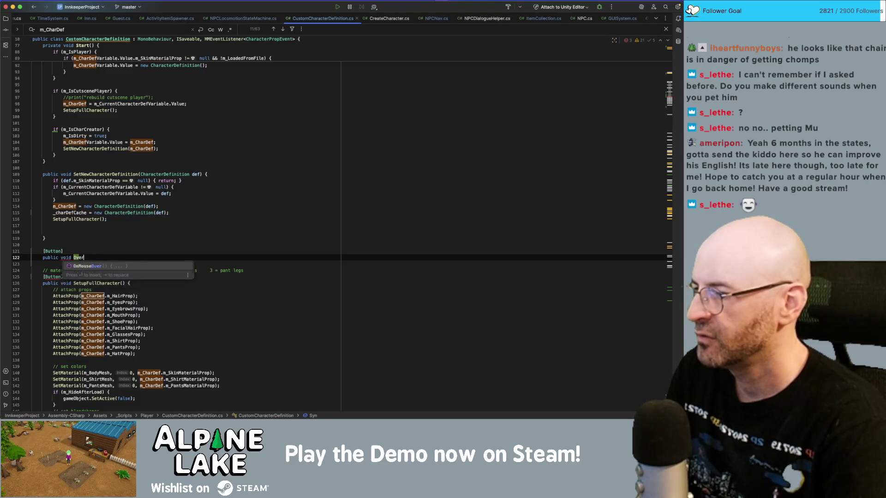
text(writeCa)
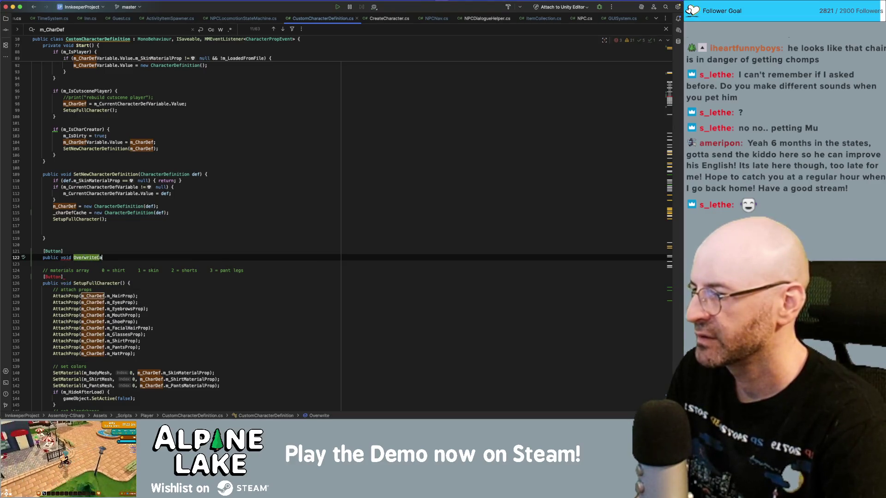
key(BackSpace)
key(BackSpace)
key(BackSpace)
text(Char)
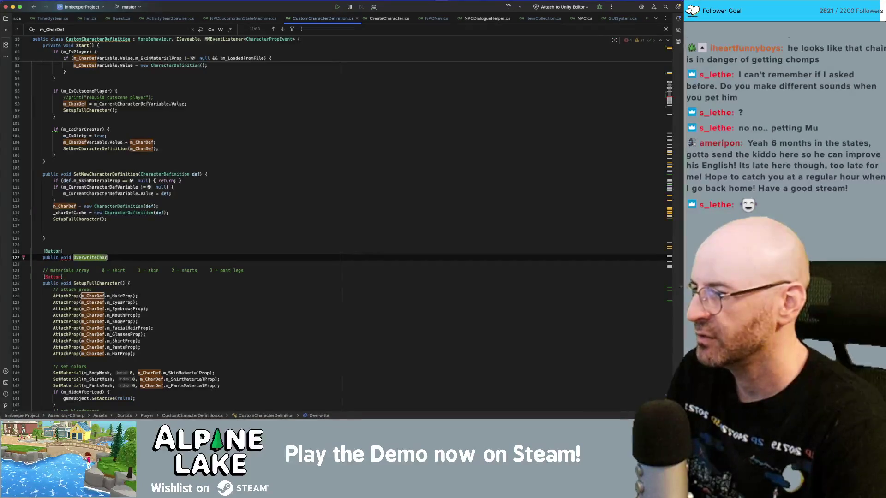
text(WithCache() {)
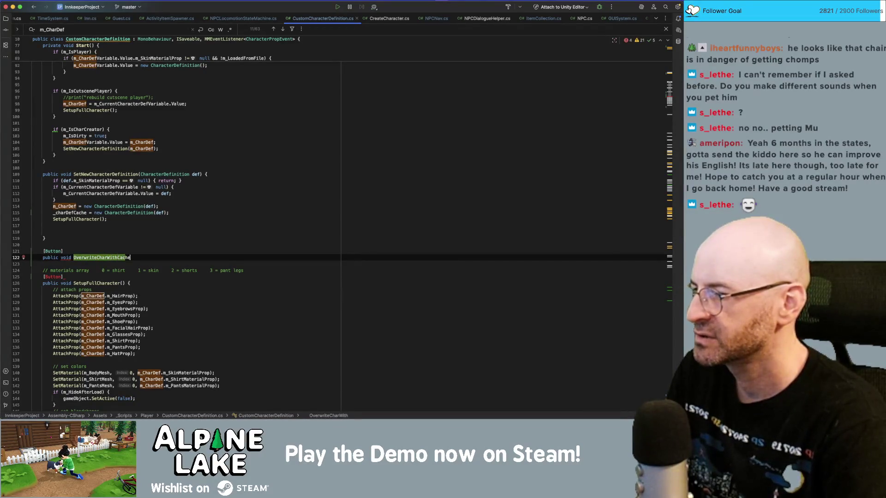
Fill the method body with 'm_CharDef = new CharacterDefinition(_charDefCache);'.
key(Return)
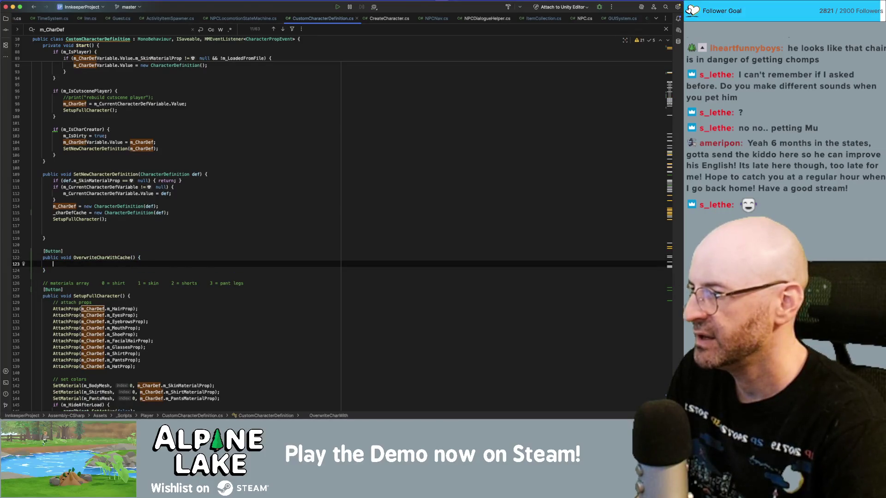
text(m_CharDef )
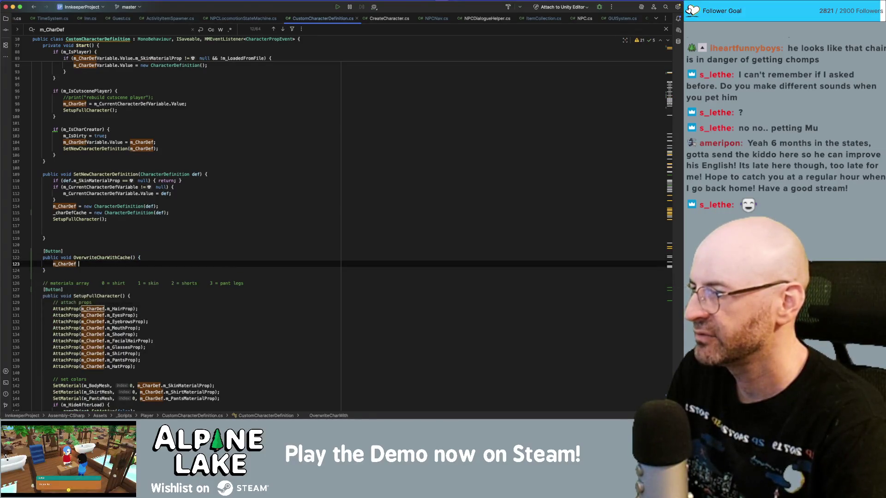
text(= new Charac)
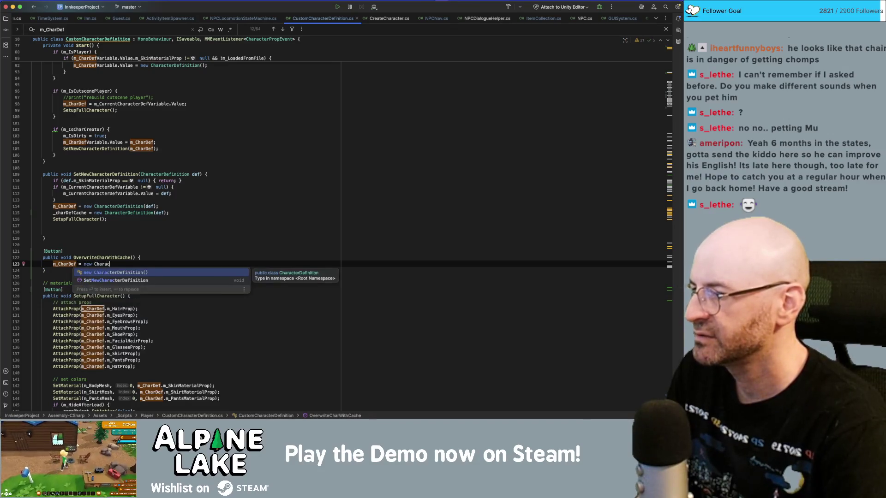
key(Return)
text(_chardefach)
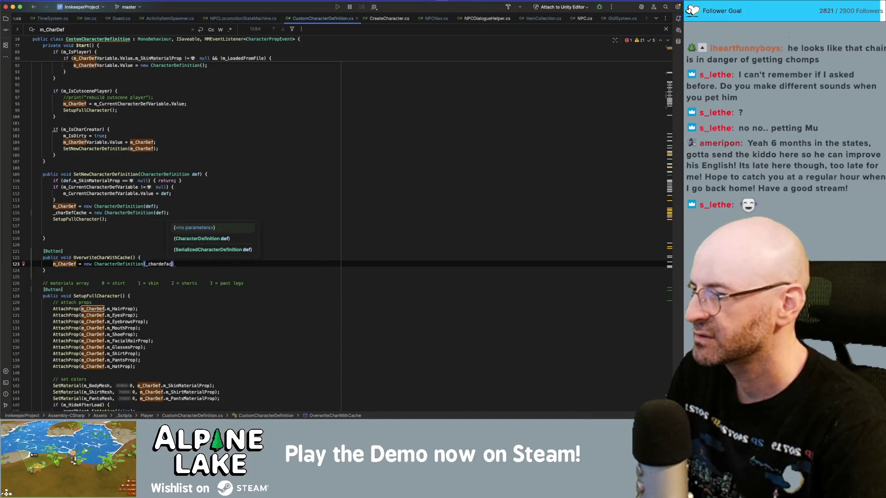
key(Return)
text(;)
key(Escape)
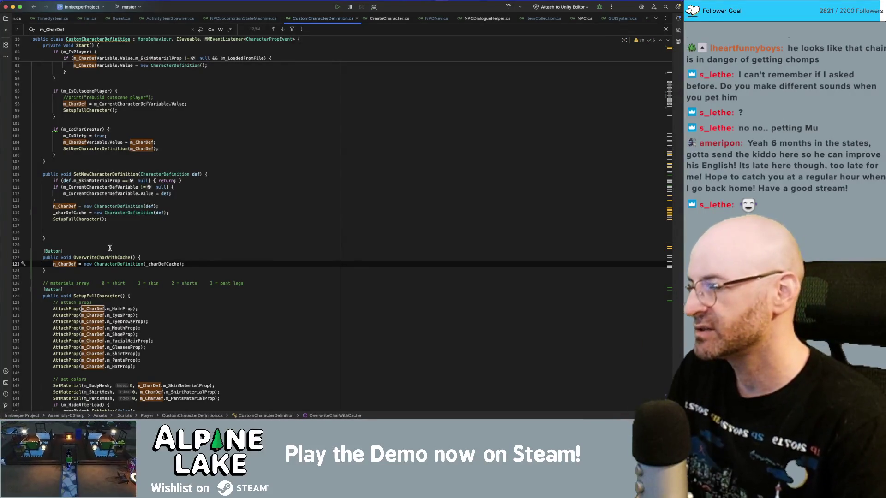
Compare the new method against the line 114 m_CharDef assignment, then return to Unity.
double_click(67, 263)
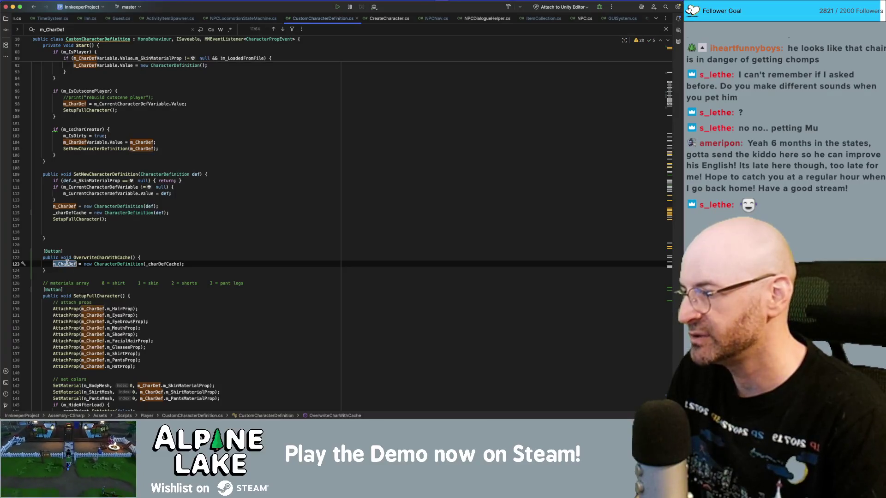
click(141, 257)
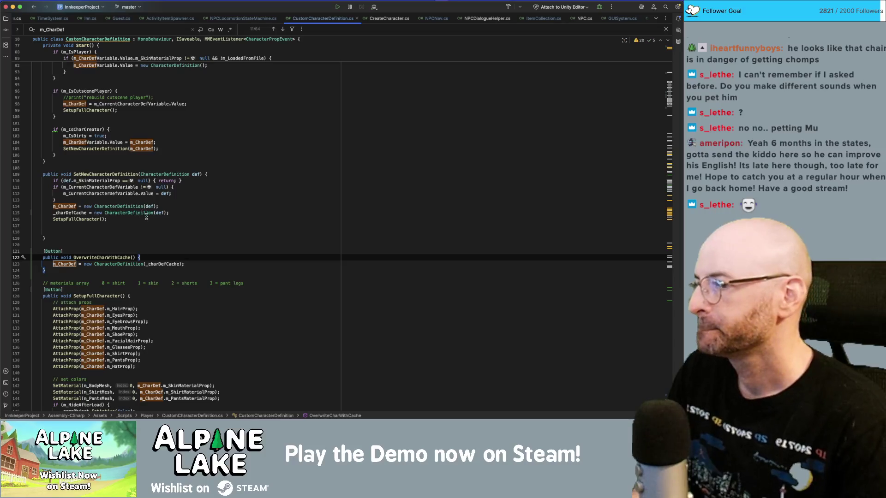
click(181, 206)
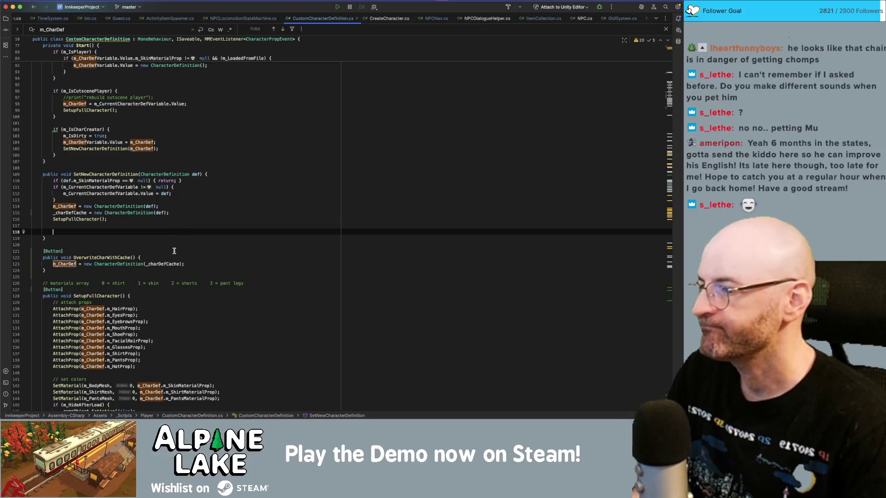
click(157, 245)
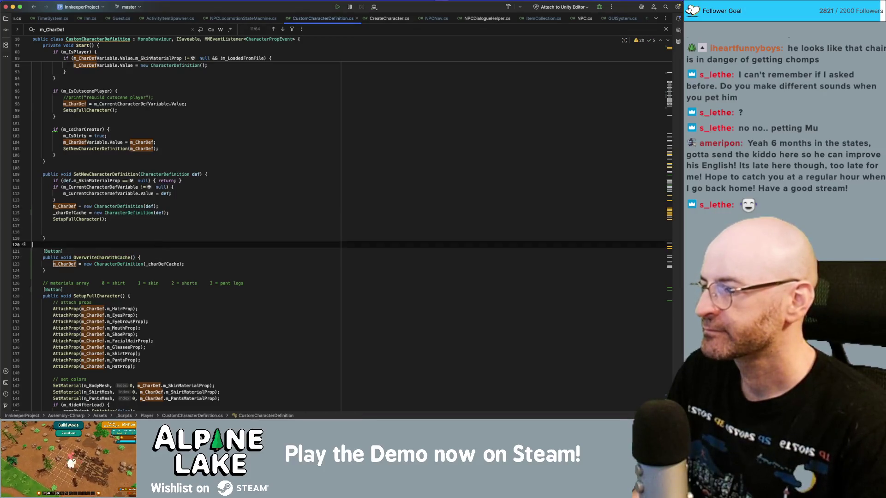
key(super+Tab)
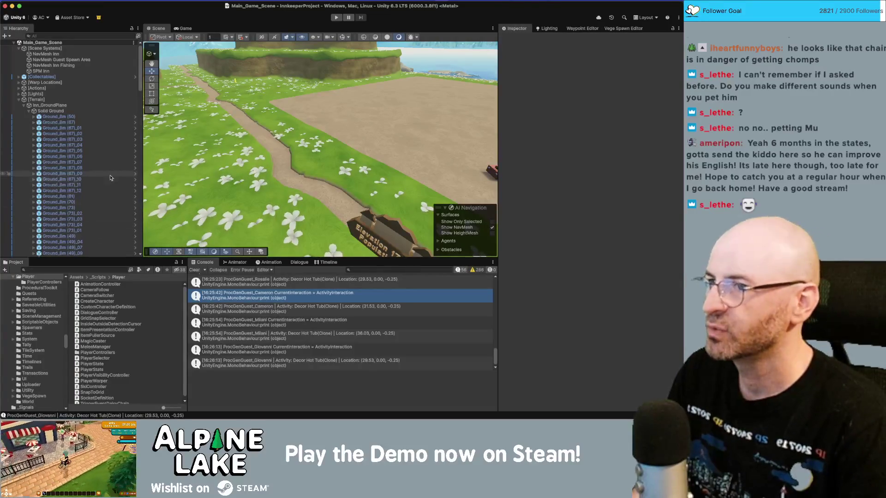
Enter Play mode so the inn game runs with the recompiled scripts.
click(335, 18)
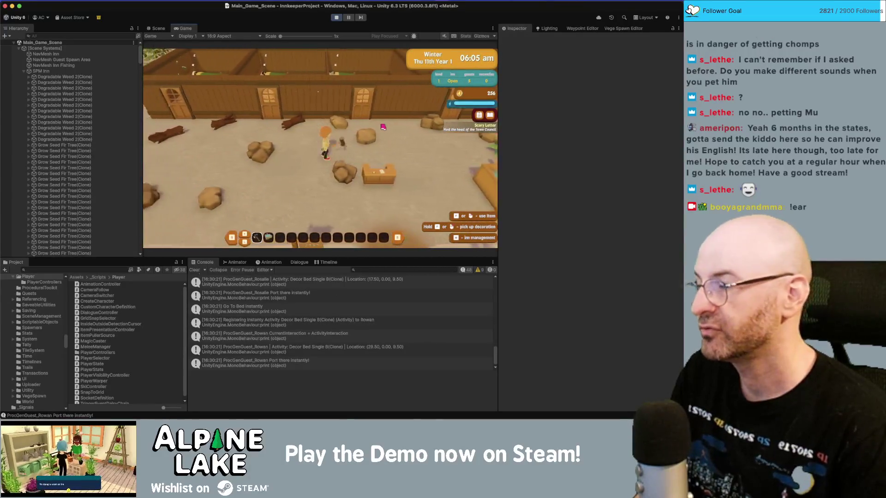
Walk the player into a bedroom doorway and back out, then scroll the Hierarchy to the ProcGen guests.
key(d)
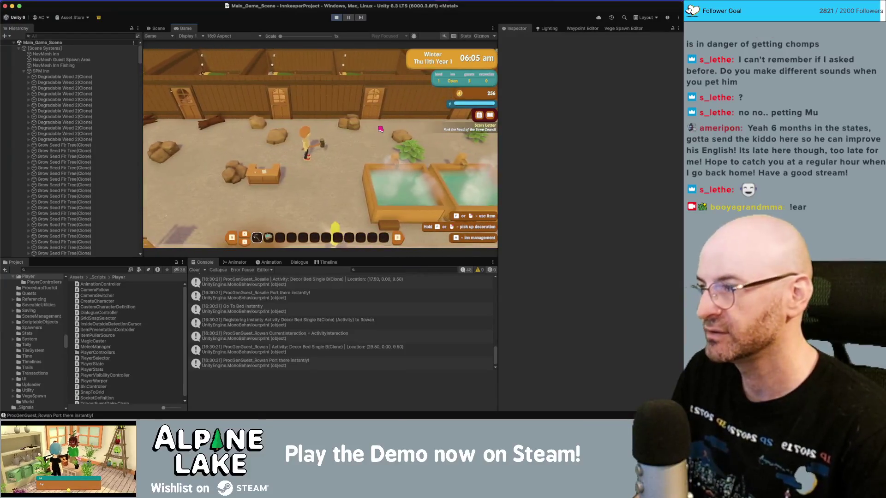
key(a)
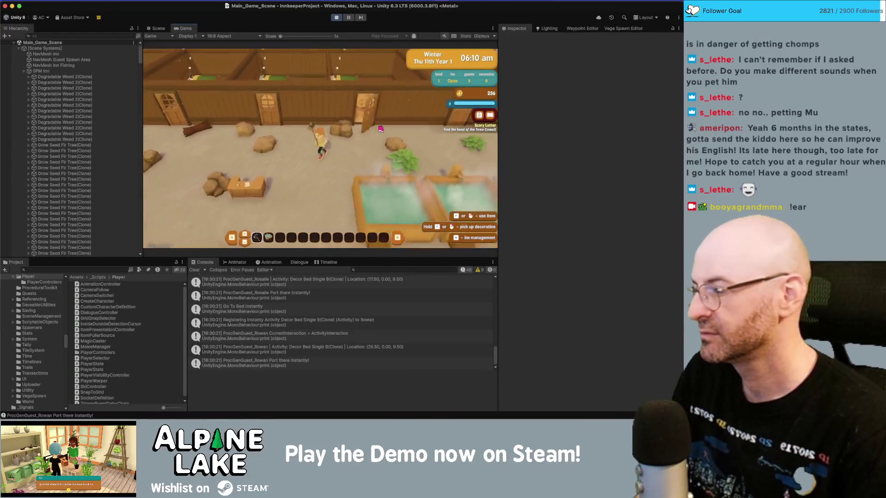
key(a)
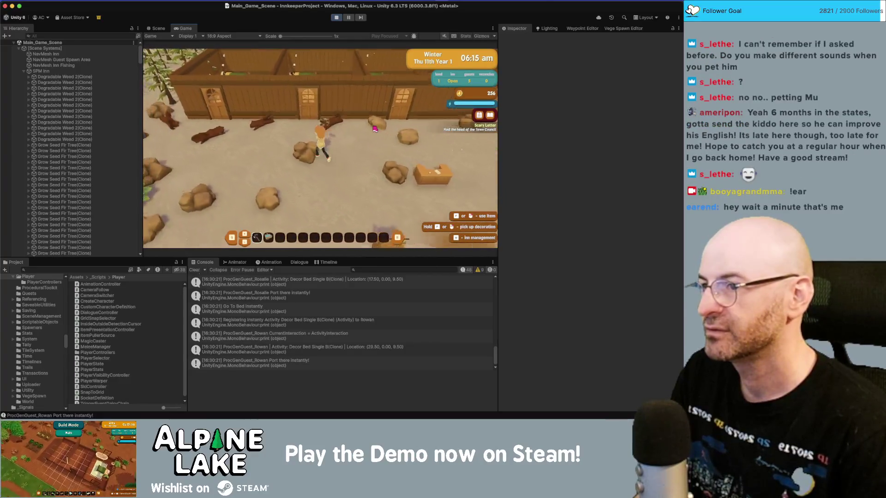
key(w)
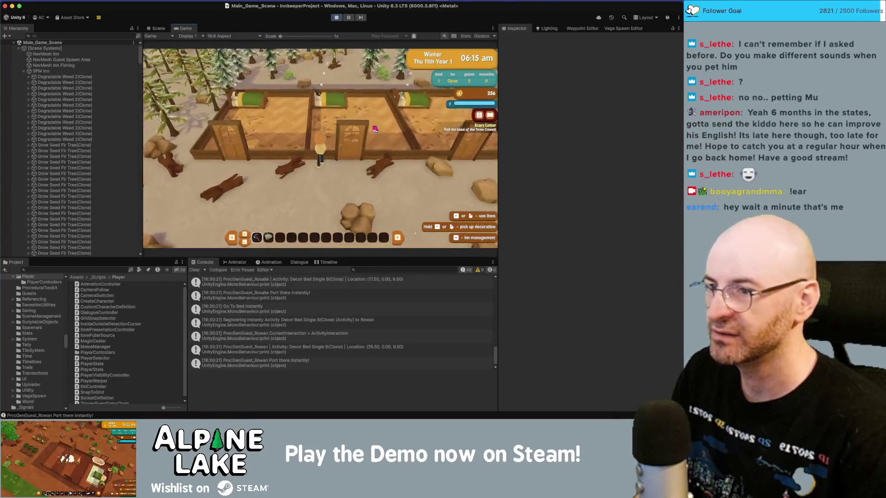
key(w)
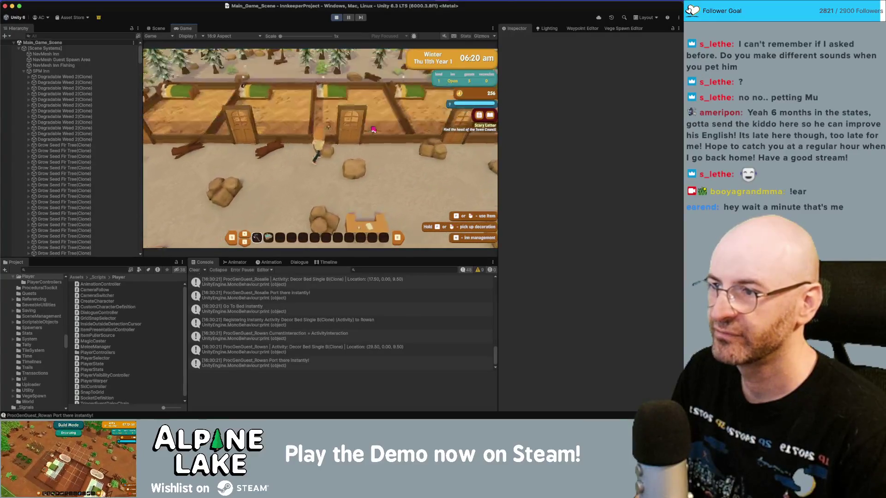
key(s)
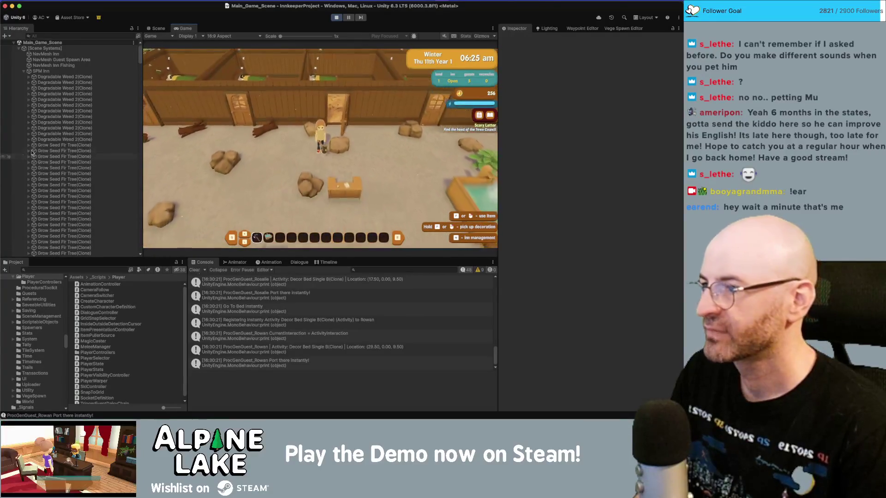
scroll(66, 142, down, 10)
scroll(66, 142, down, 15)
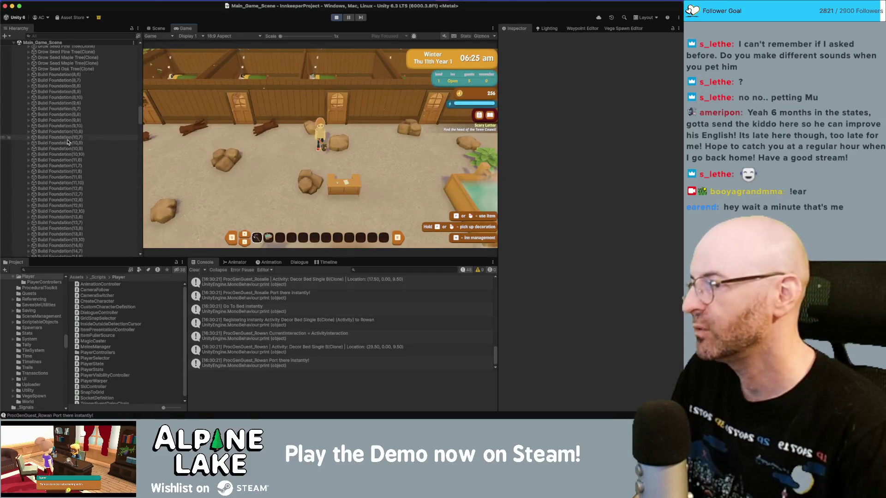
scroll(66, 140, down, 15)
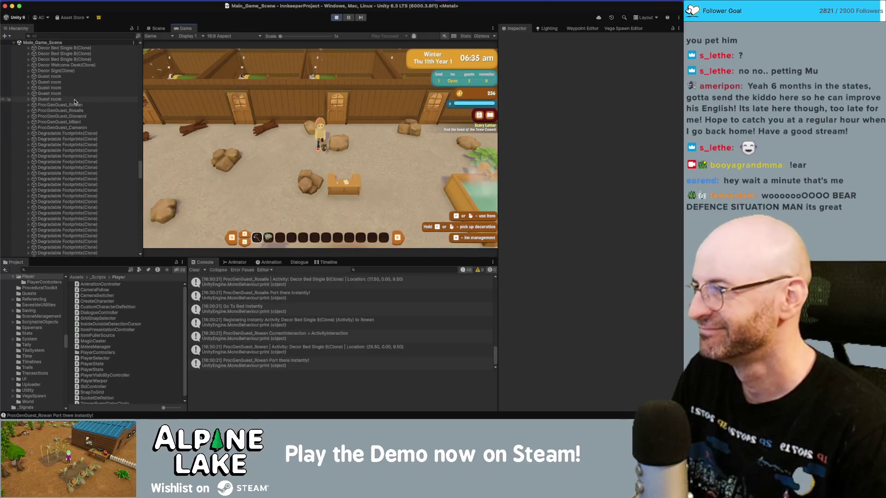
scroll(74, 111, down, 1)
On ProcGenGuest_Giovanni's NPC Visuals, collapse Char Def and apply Overwrite Char With Cache.
click(81, 115)
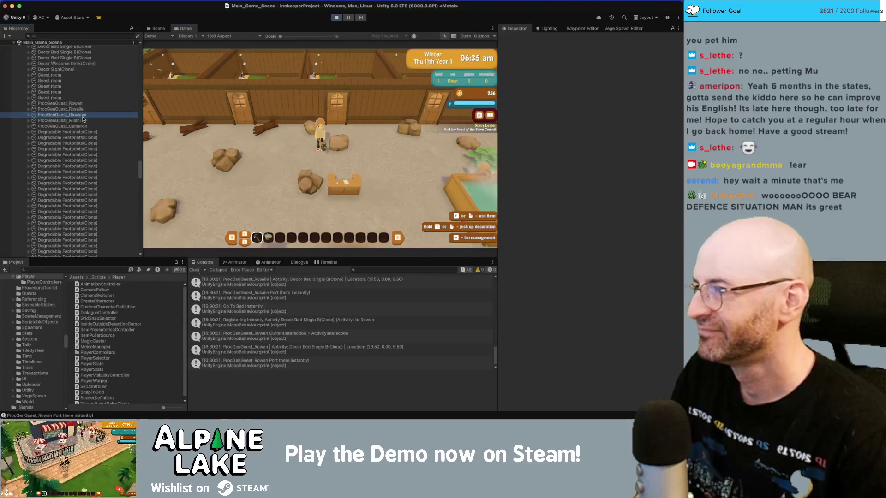
key(Right)
key(Down)
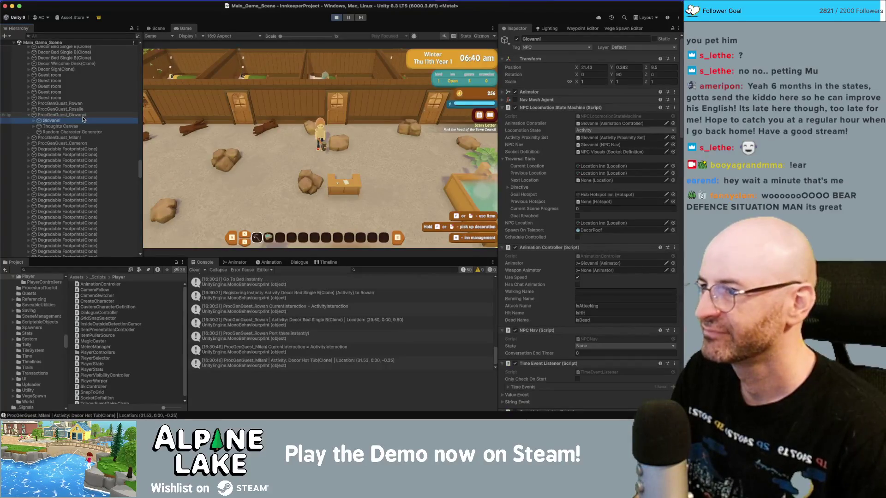
key(Right)
key(Down)
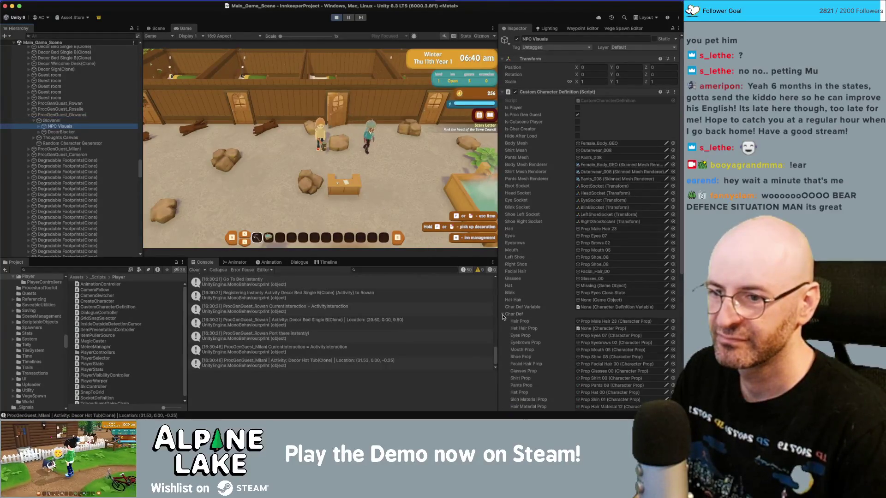
click(503, 314)
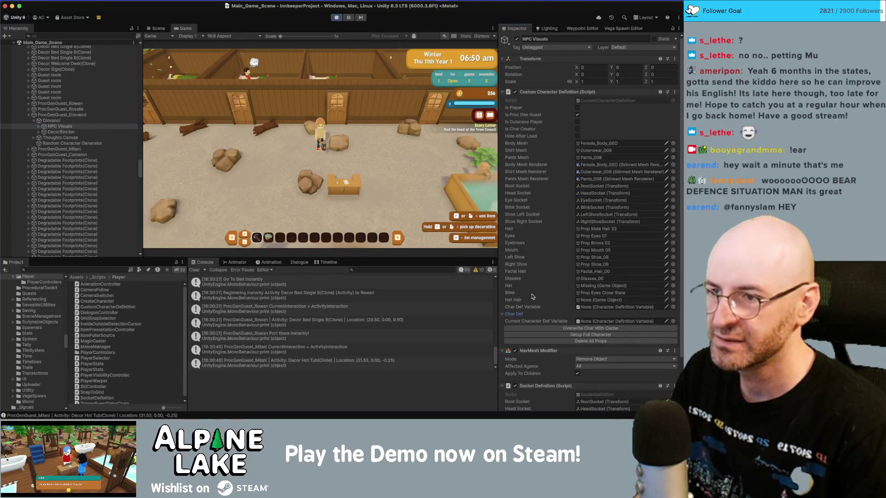
click(558, 328)
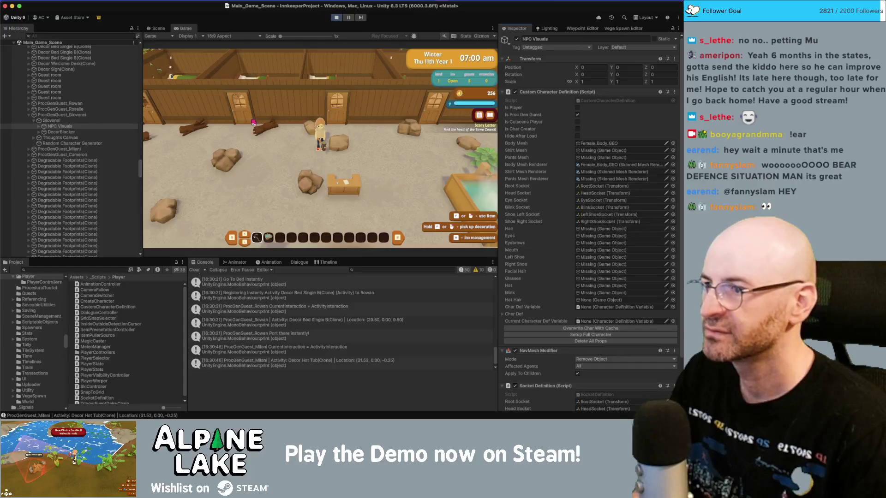
click(159, 29)
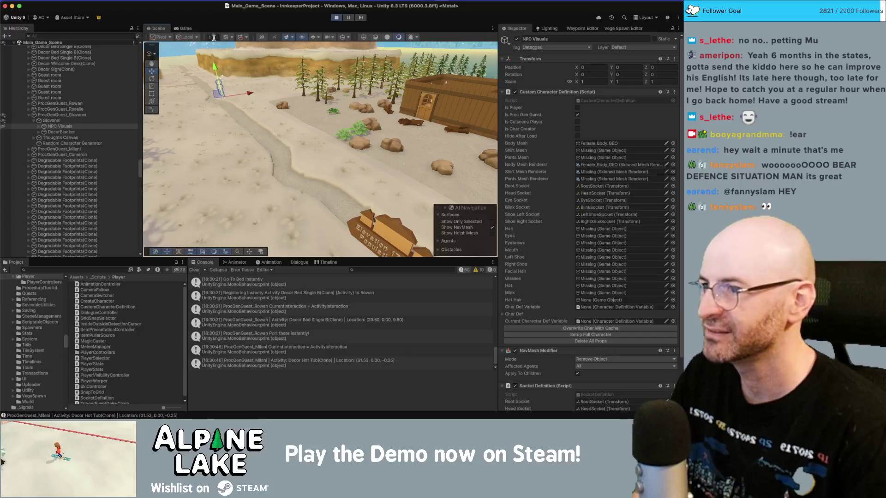
Walk the player toward the hot tubs, then run Setup Full Character on Giovanni's NPC Visuals.
click(187, 28)
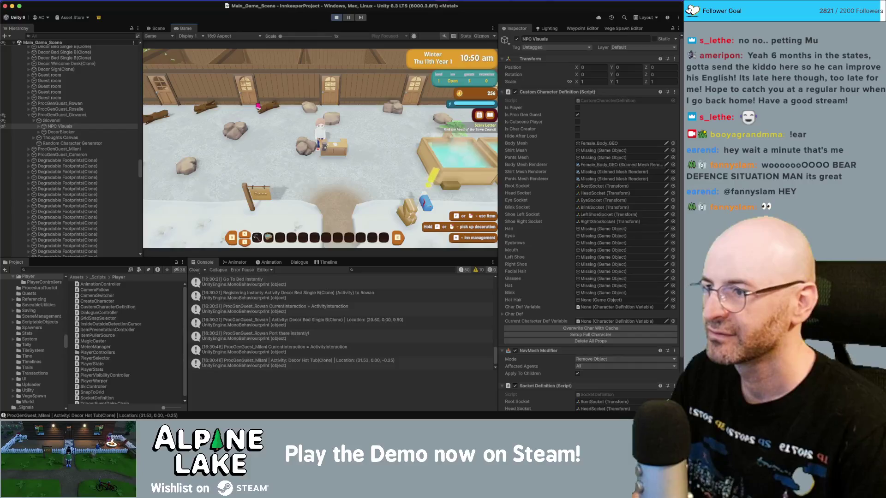
key(s)
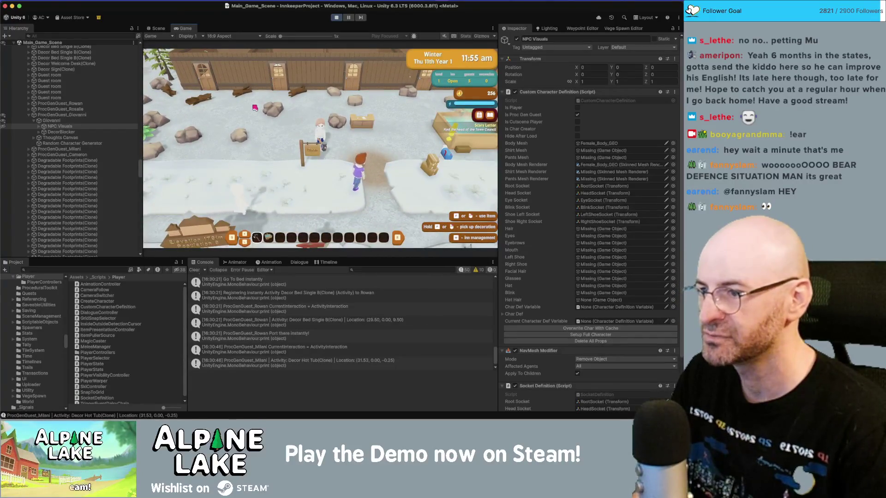
key(d)
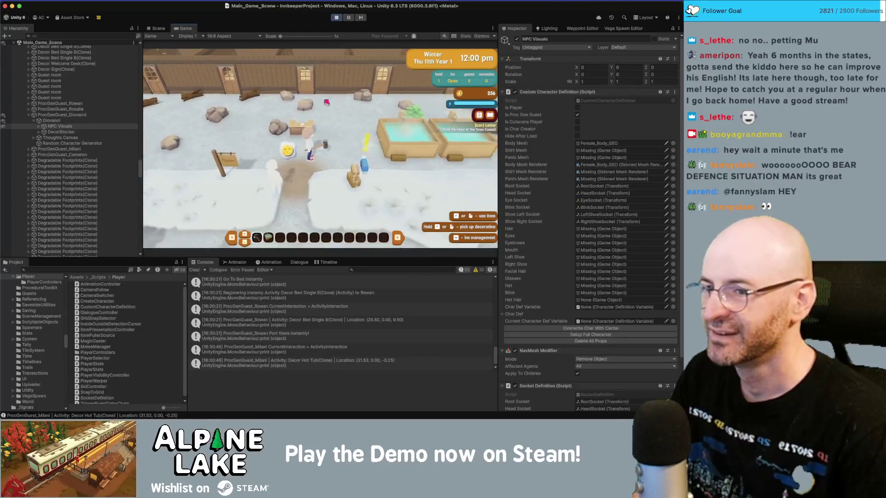
key(d)
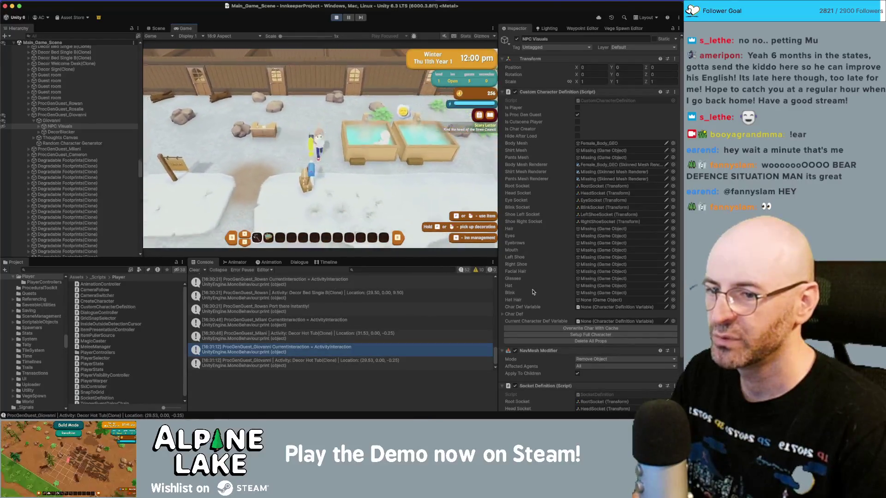
click(548, 334)
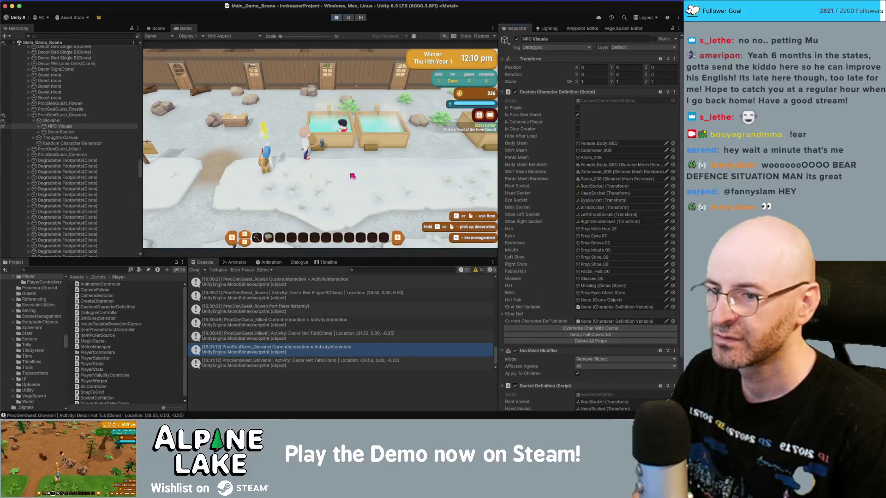
click(503, 314)
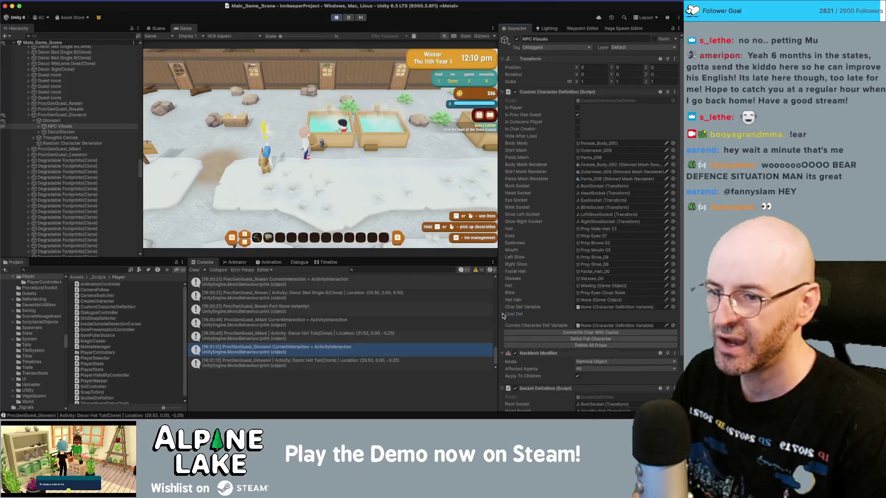
Pick Prop Hat 07 as Giovanni's Hat Hair Prop and run Setup Full Character again.
scroll(600, 276, down, 5)
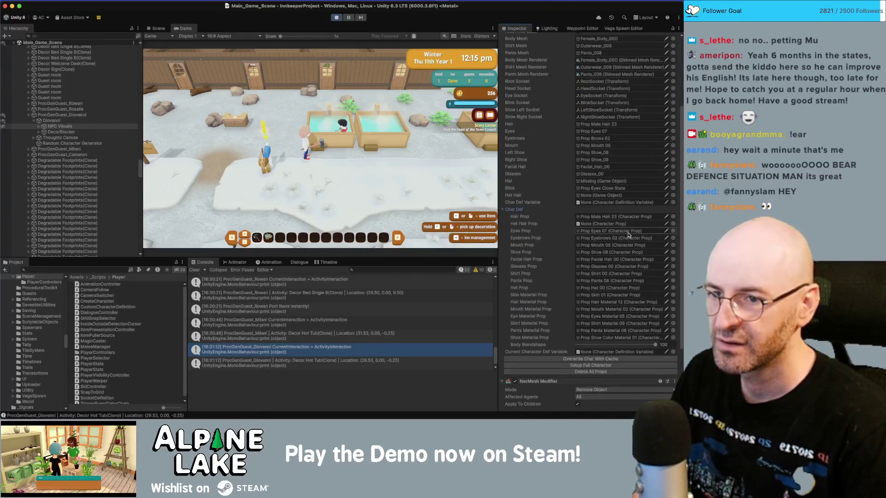
click(672, 224)
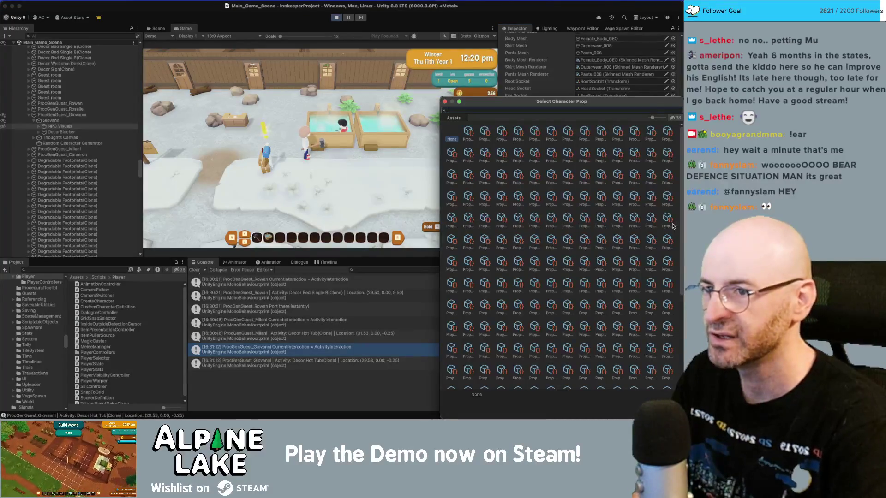
drag(650, 117, 647, 118)
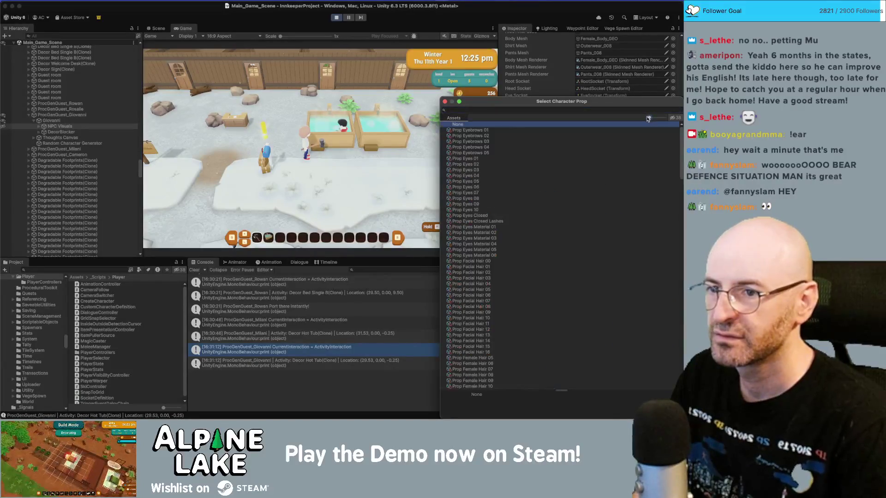
scroll(579, 146, down, 10)
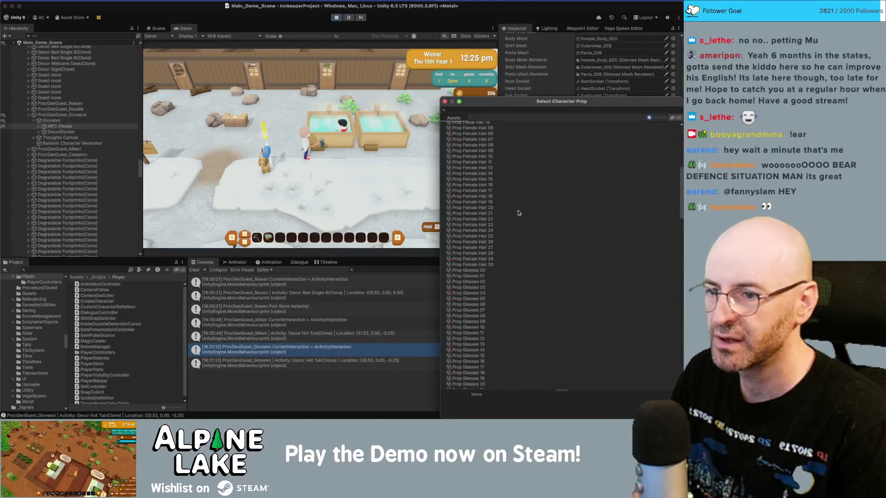
scroll(518, 213, down, 8)
scroll(496, 267, down, 1)
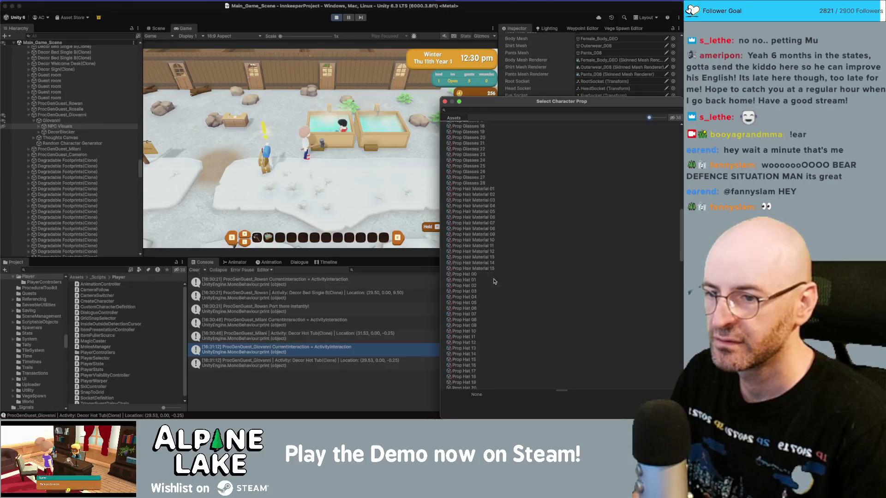
double_click(470, 314)
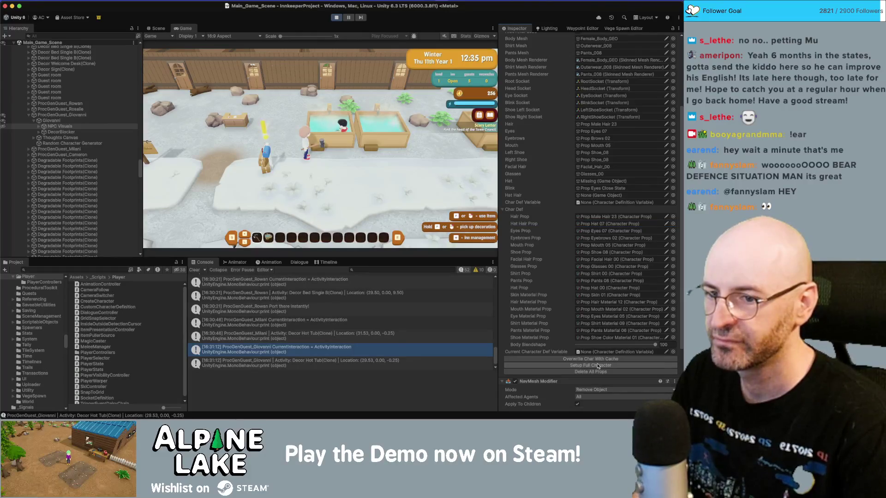
click(377, 180)
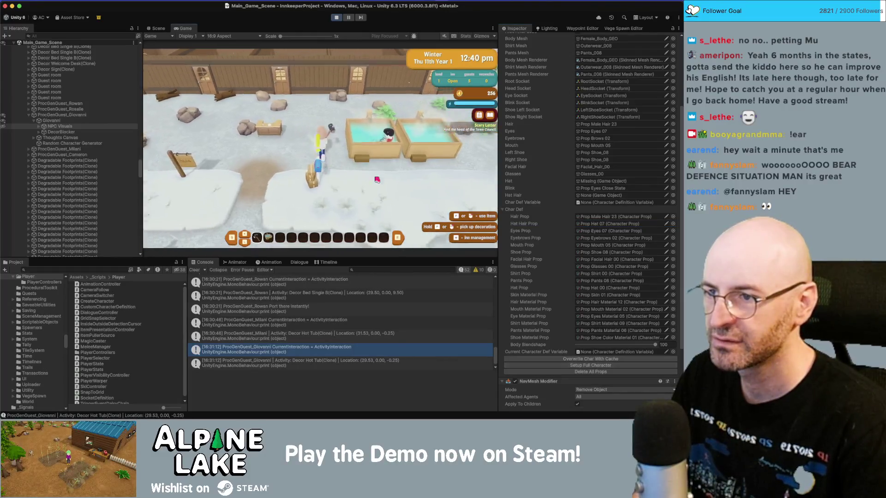
key(w)
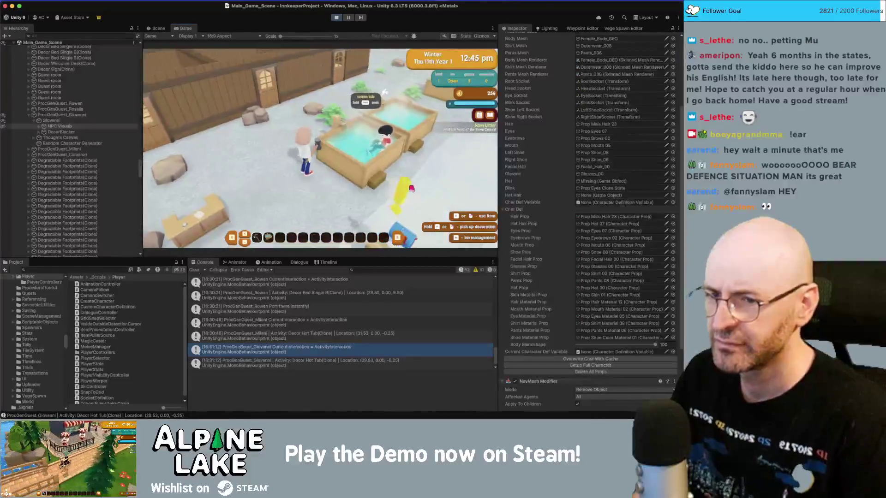
click(583, 368)
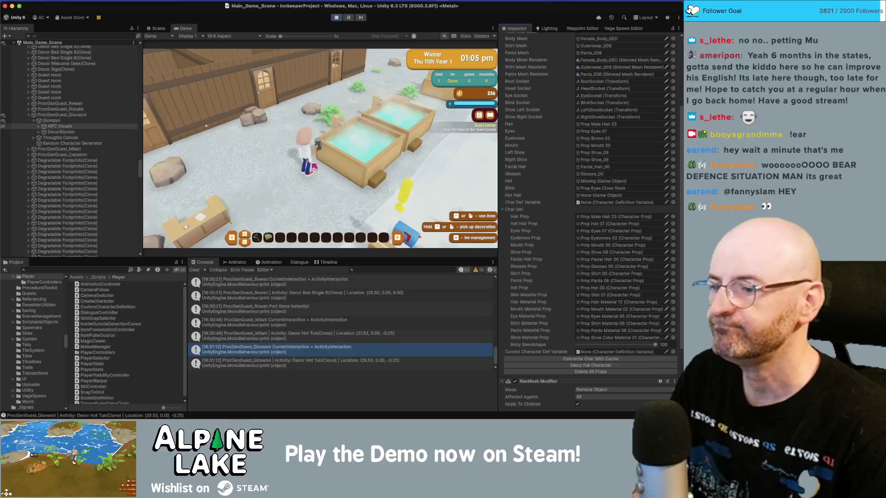
Walk the player down the snowy path and back up toward the hot tubs and inn buildings.
scroll(323, 333, down, 1)
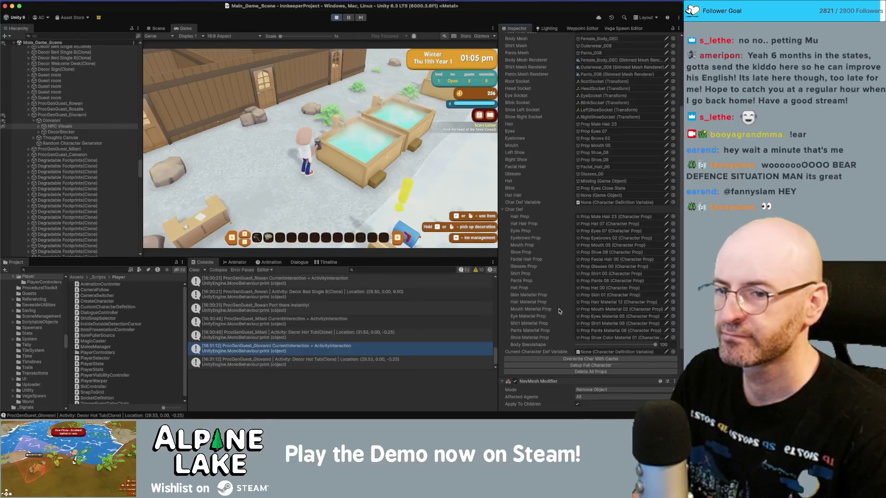
key(s)
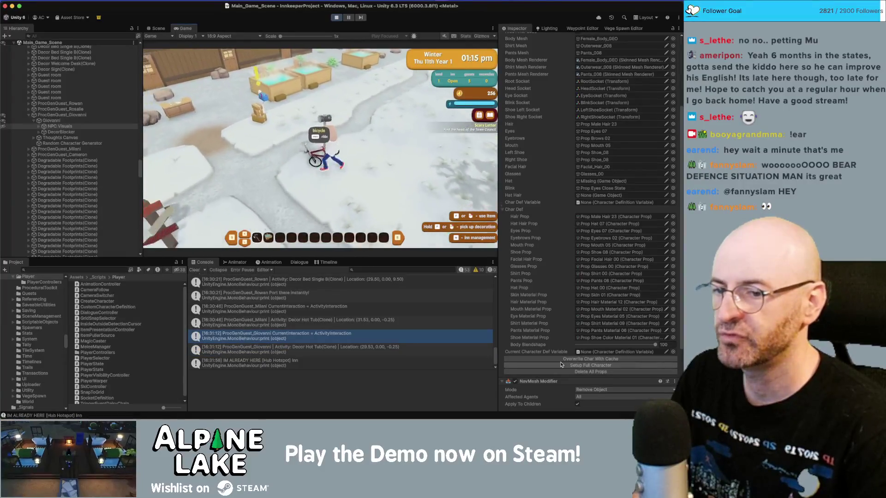
key(w)
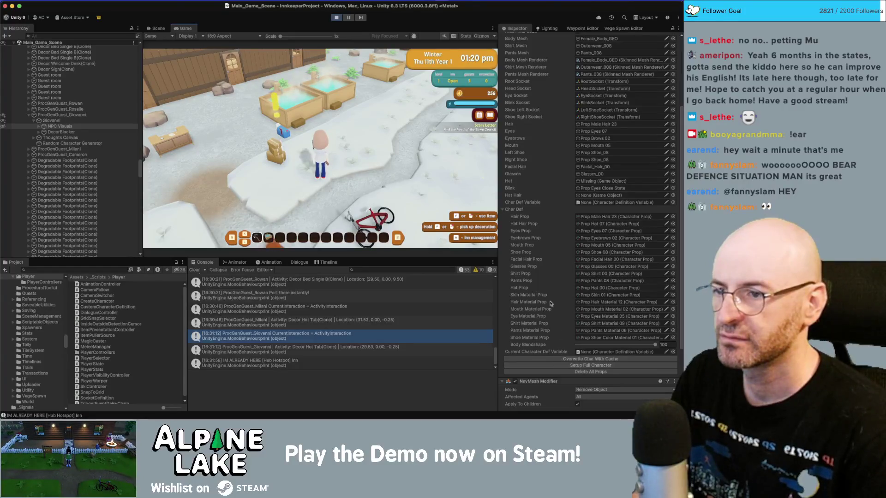
key(s)
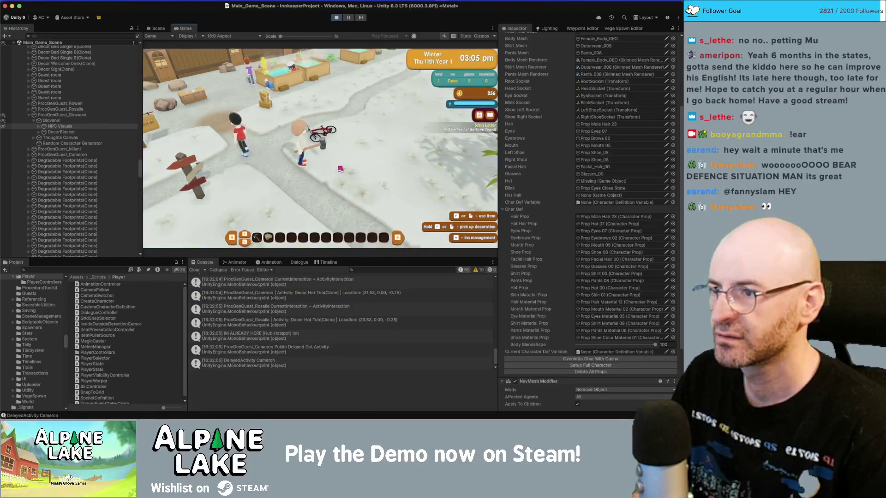
key(w)
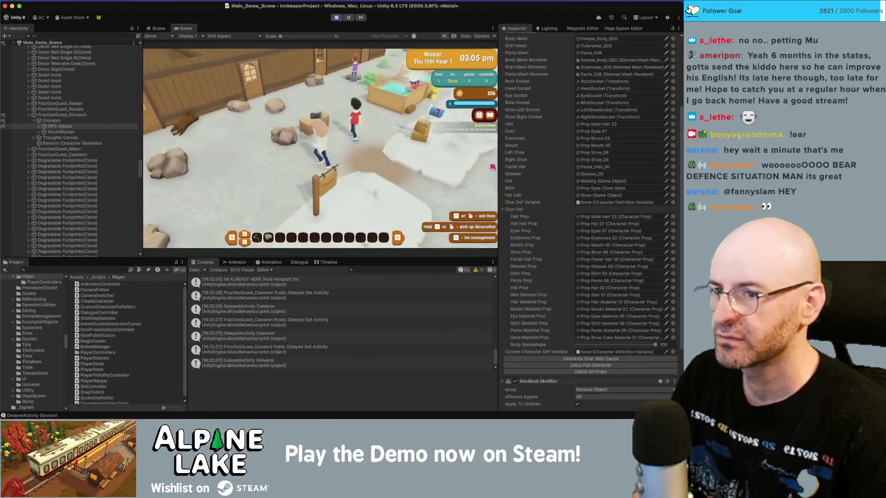
key(w)
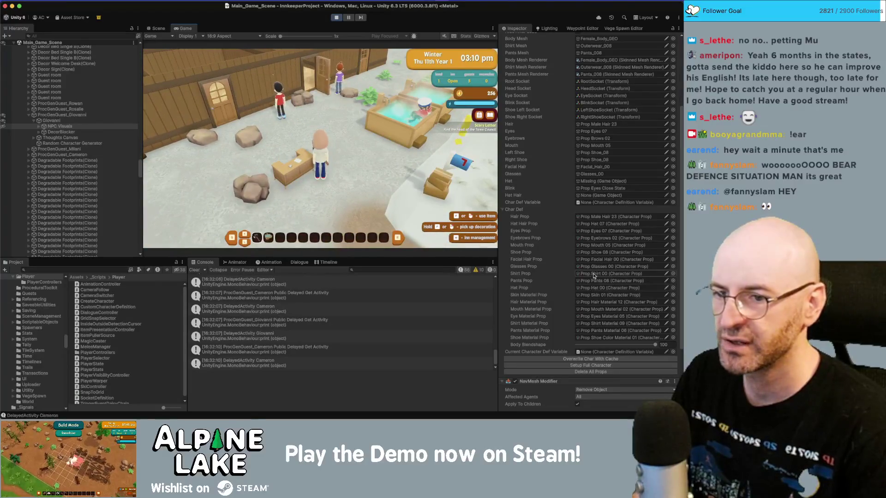
Give the guest the Prop Glasses 04 glasses and walk the player to Giovanni at the hot tub.
click(674, 267)
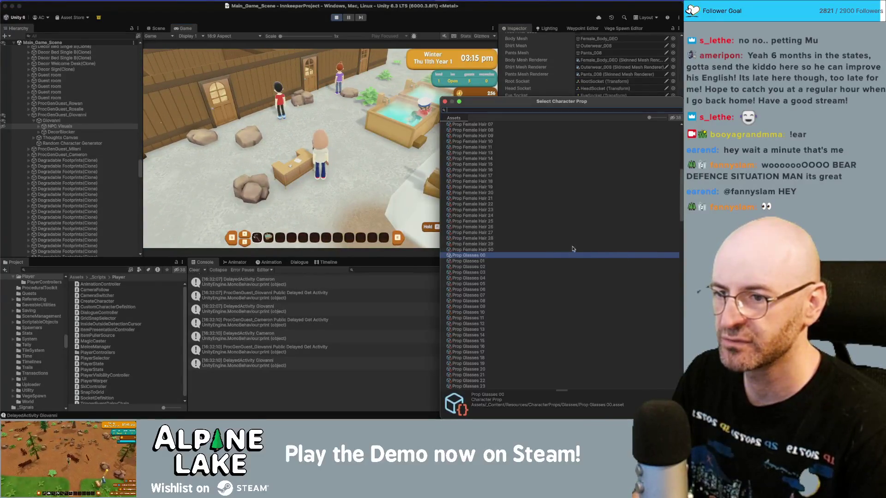
double_click(505, 280)
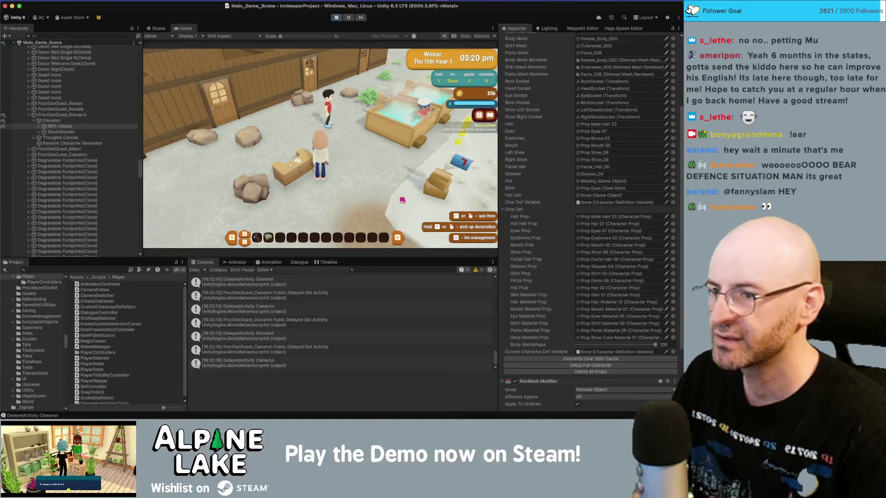
key(w)
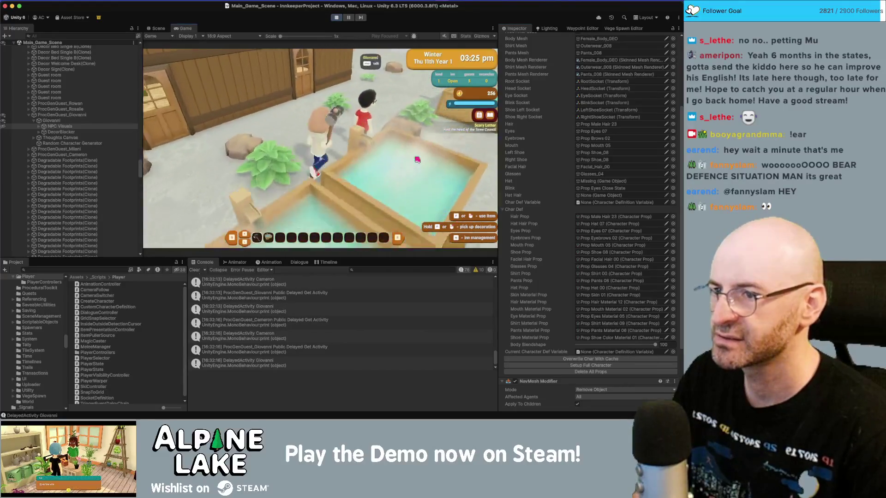
key(a)
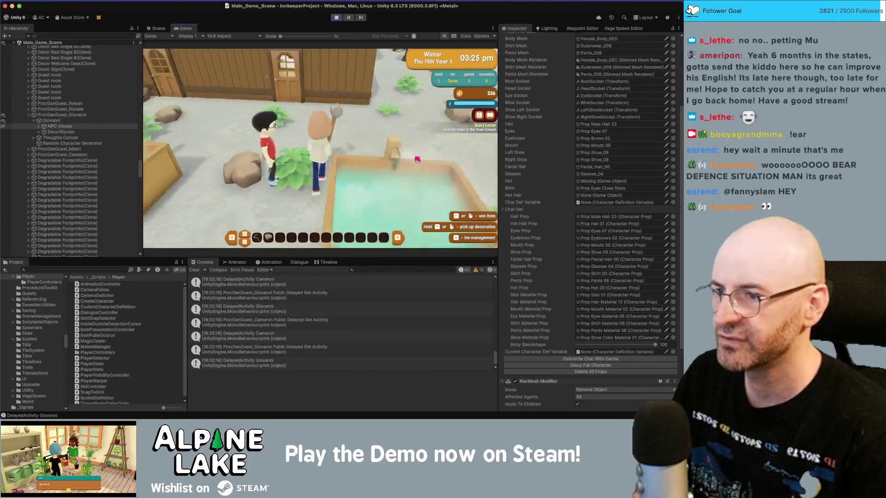
key(a)
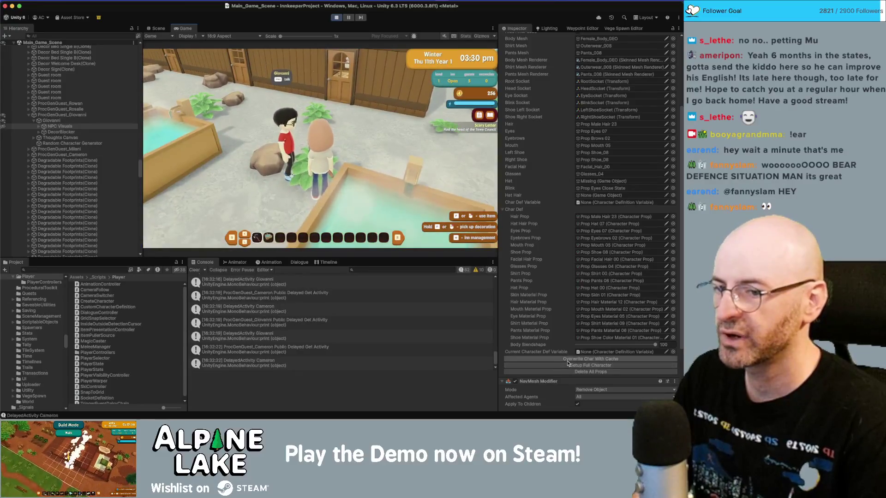
Overwrite the guest from its cached definition and jump to the NullReferenceException's failing line in CustomCharacterDefinition.cs.
click(568, 365)
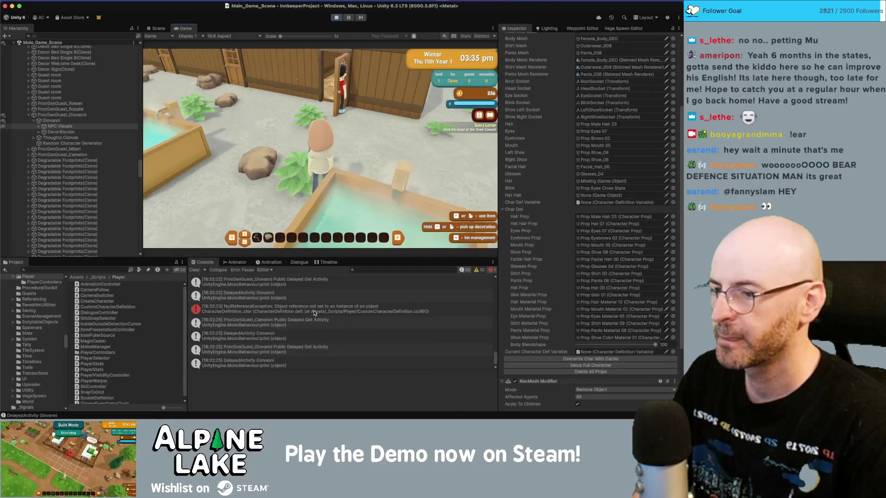
click(313, 313)
click(313, 380)
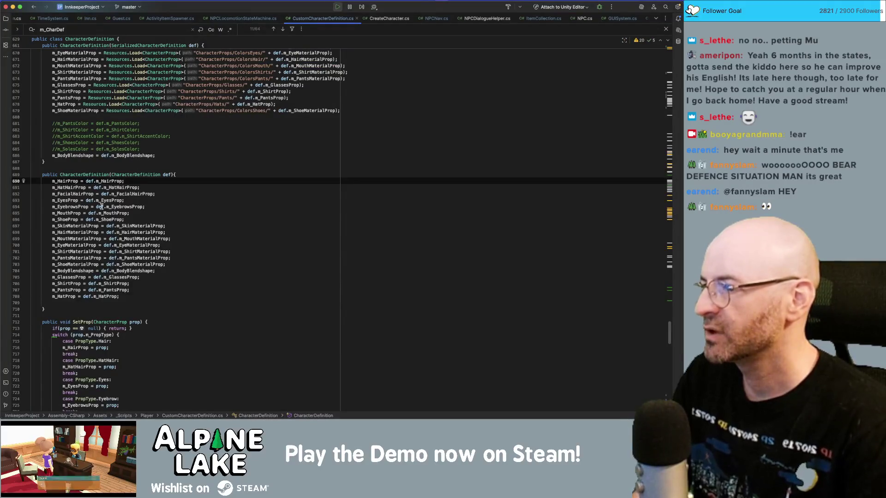
Highlight the m_HairProp uses at line 690 and check the running game before returning to Rider.
click(98, 181)
key(super+Tab)
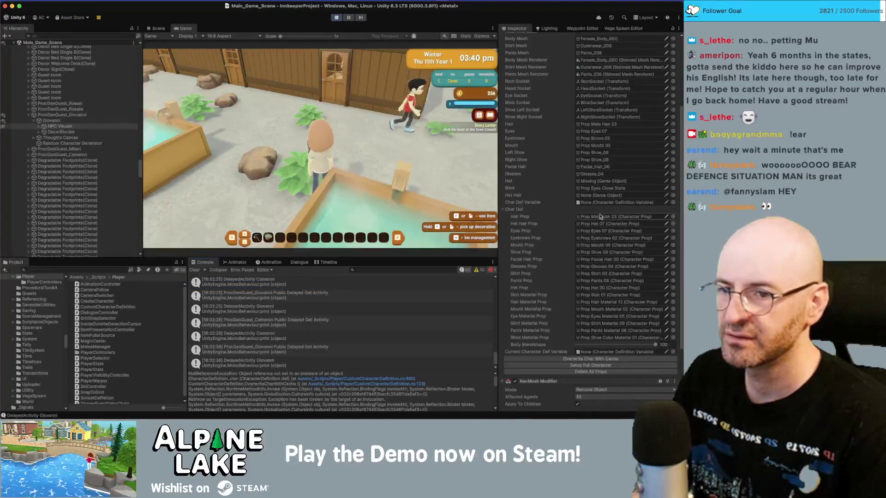
key(super+Tab)
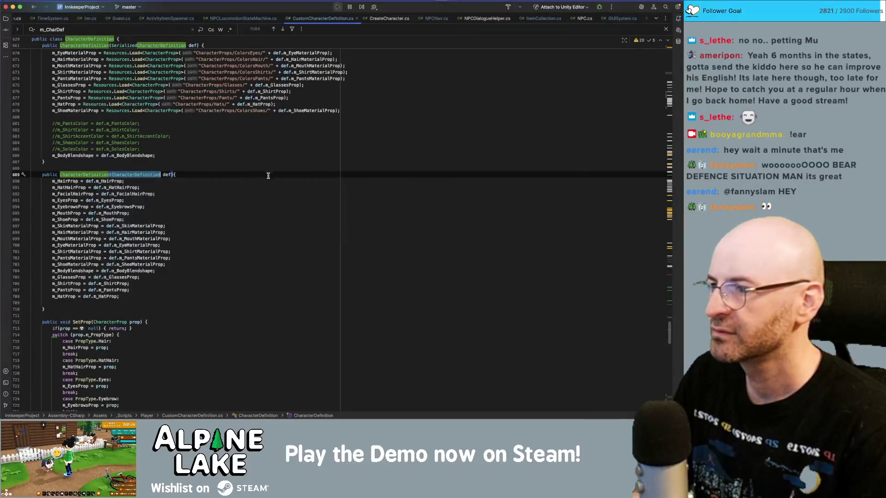
Highlight the usages of SetupFullCharacter and SetNewCharacterDefinition, which fills m_CharDef and _charDefCache.
scroll(245, 186, up, 5)
scroll(245, 186, up, 15)
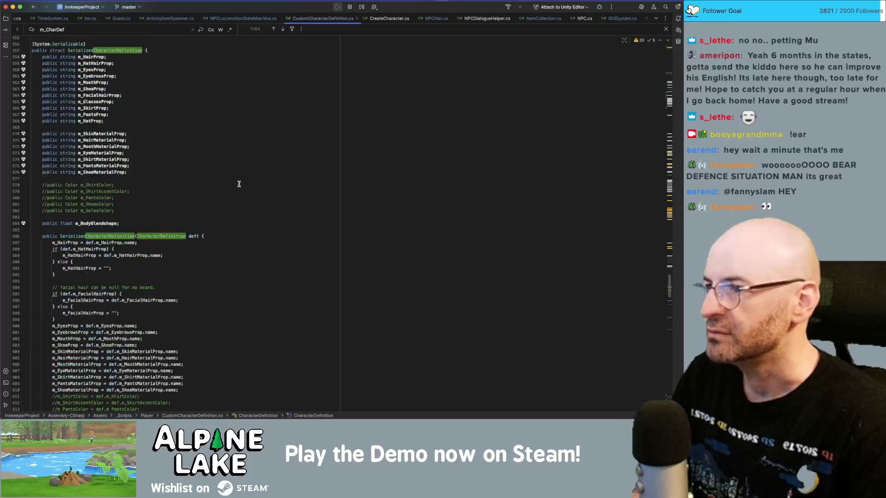
scroll(321, 187, up, 12)
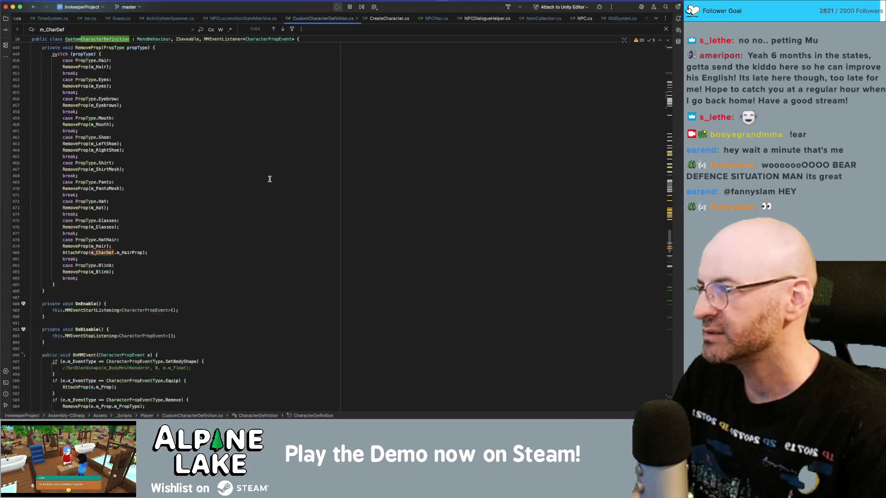
scroll(270, 179, up, 20)
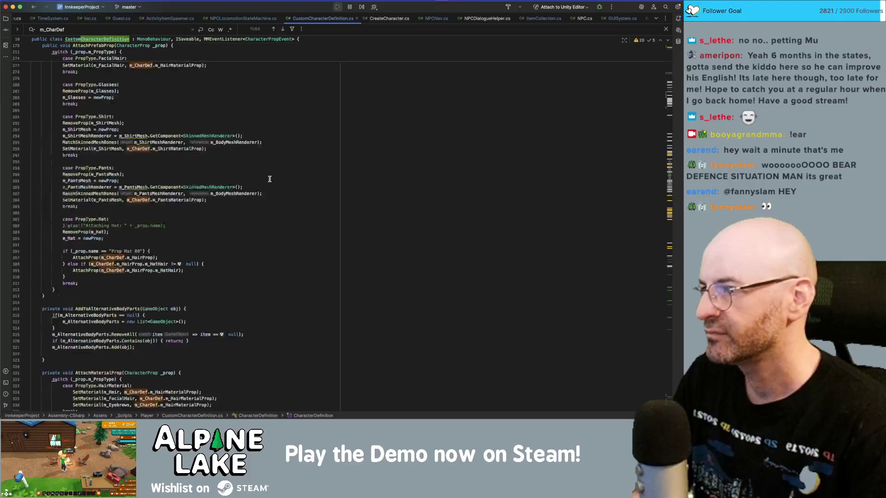
scroll(270, 179, up, 11)
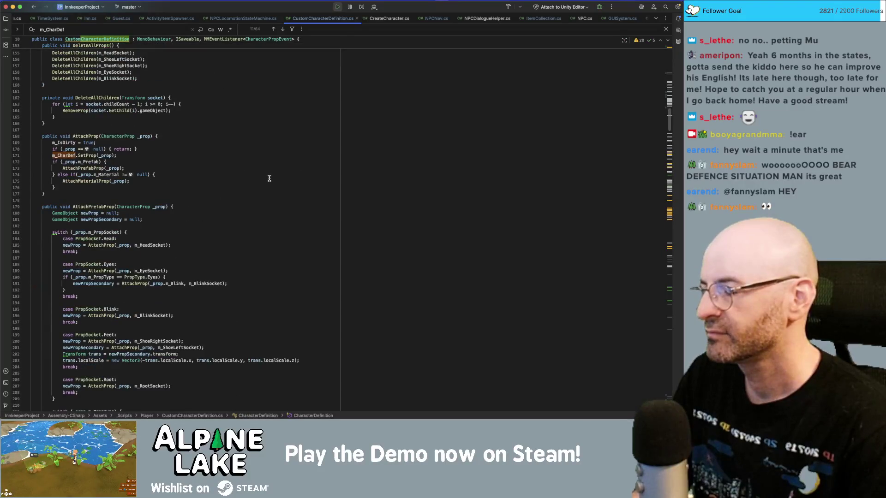
scroll(269, 179, up, 7)
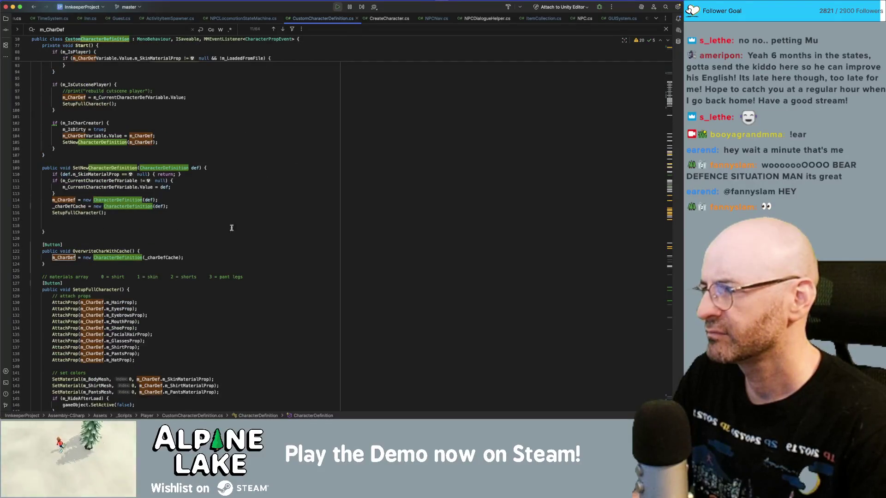
click(88, 212)
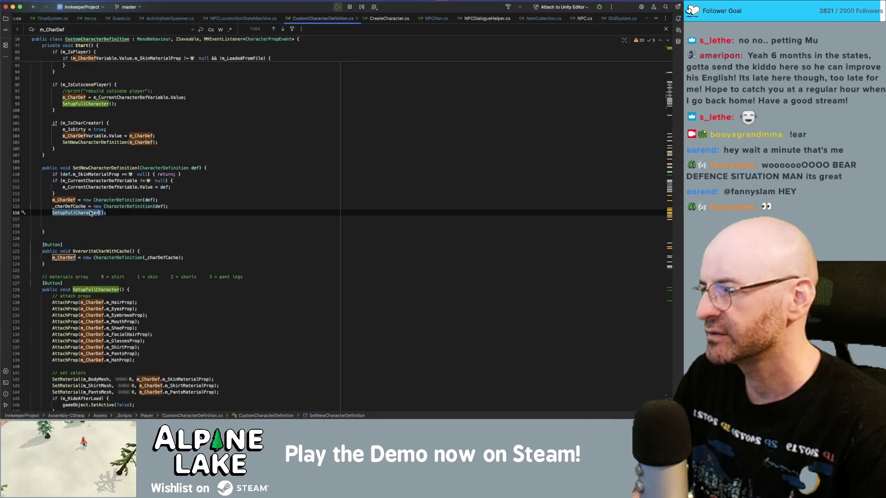
click(93, 167)
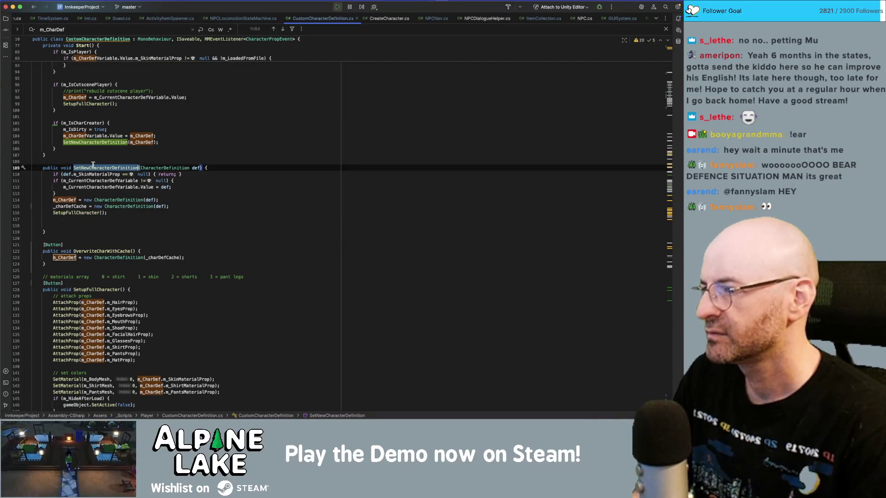
scroll(92, 171, up, 5)
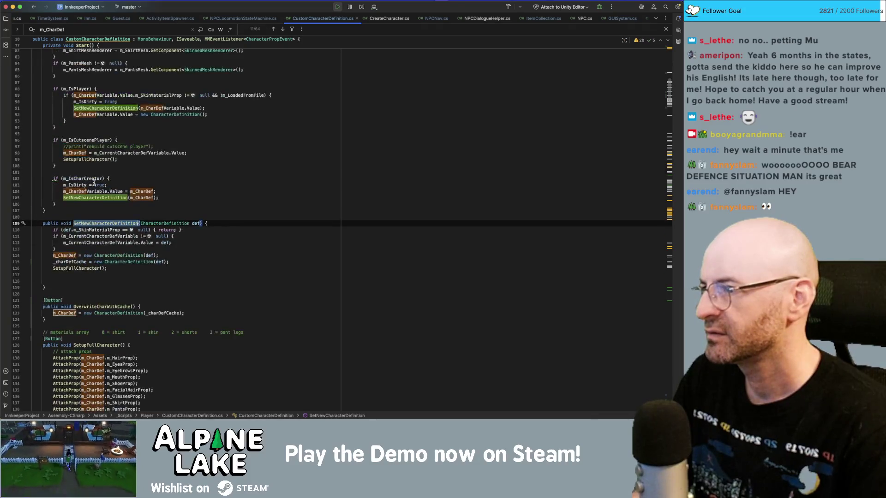